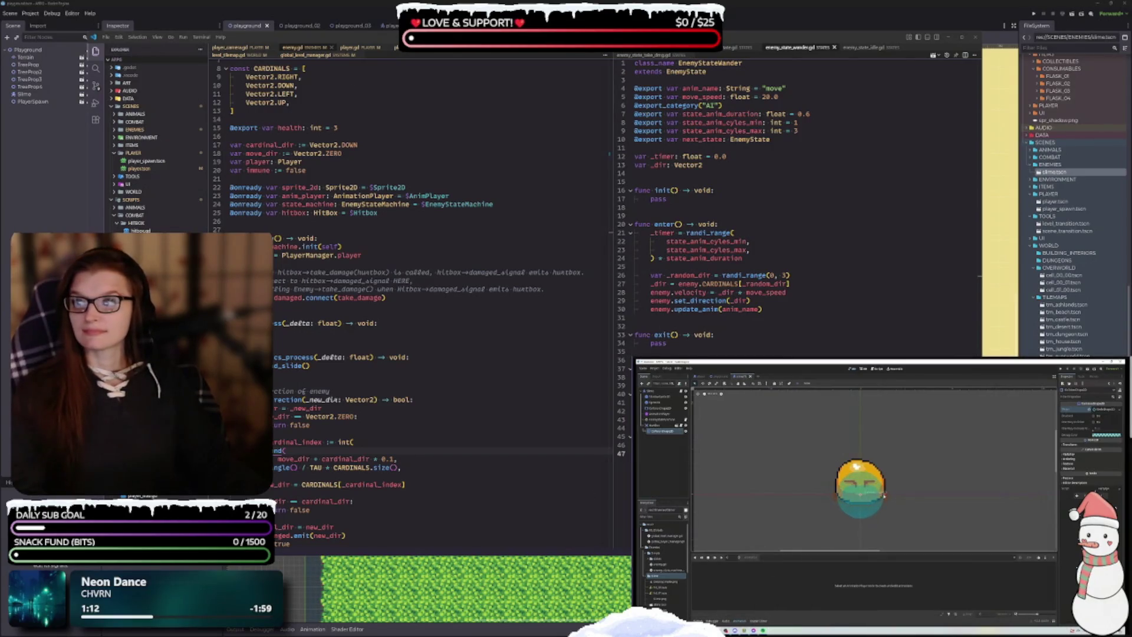
Step: Jump the YouTube tutorial forward while comparing it with the EnemyStateWander script
click(662, 425)
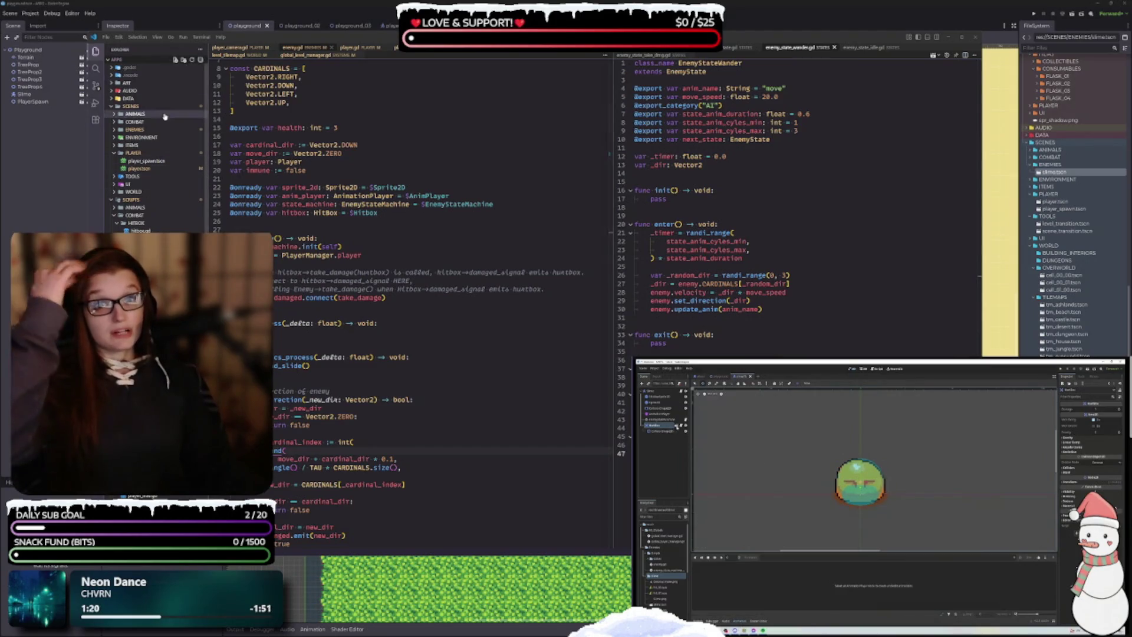
click(663, 431)
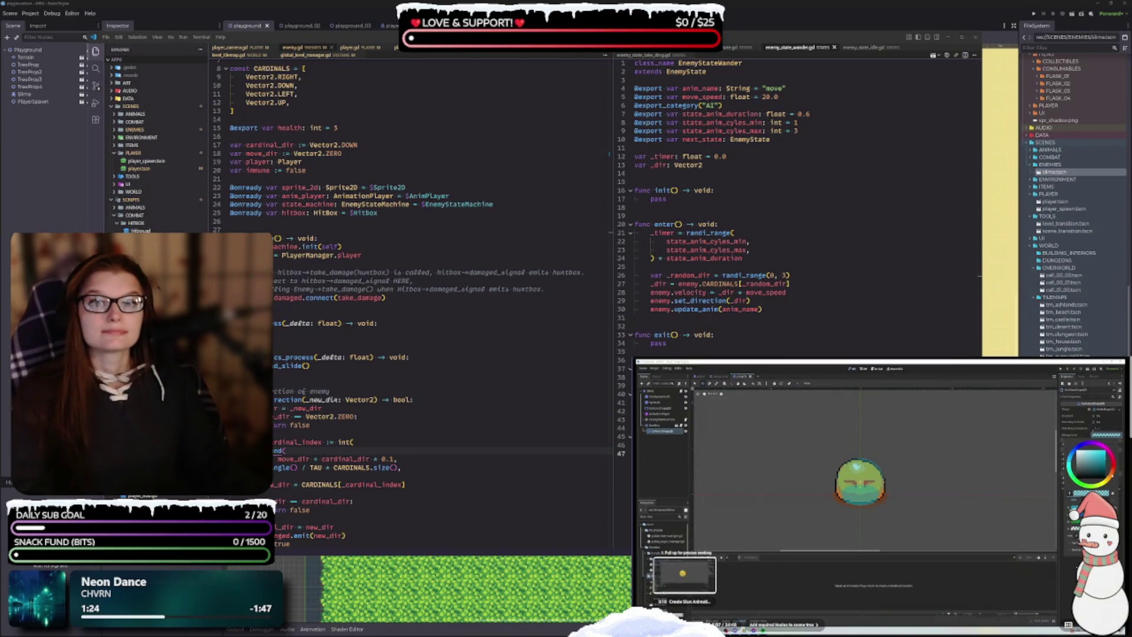
click(685, 614)
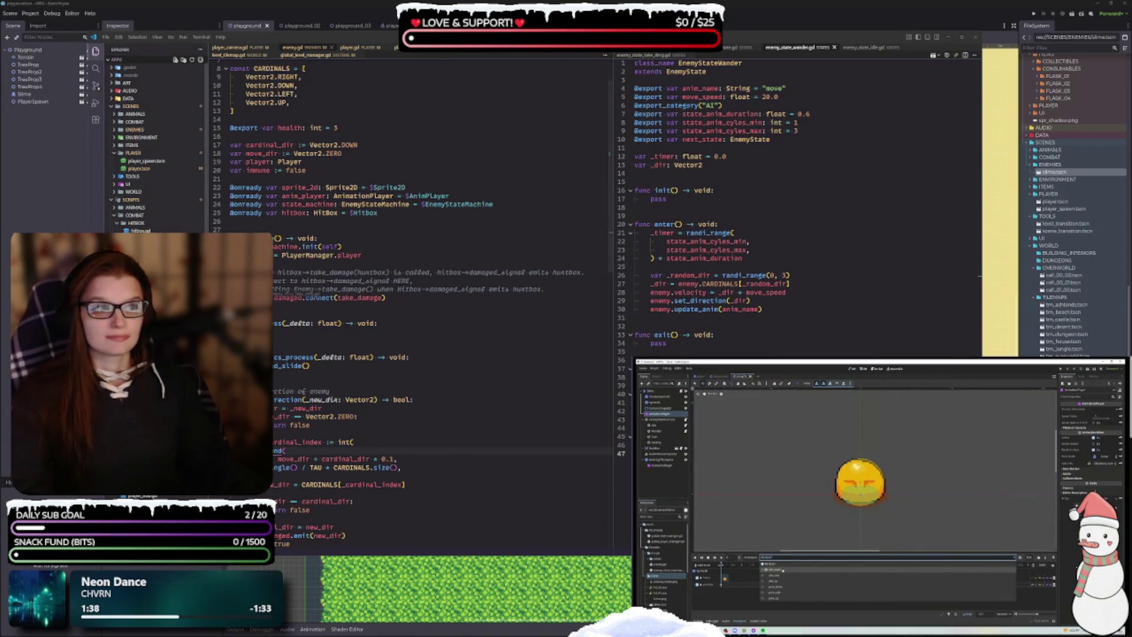
Step: Show enemy_state_take_dmg.gd and jump the tutorial to its Stun State chapter
click(651, 55)
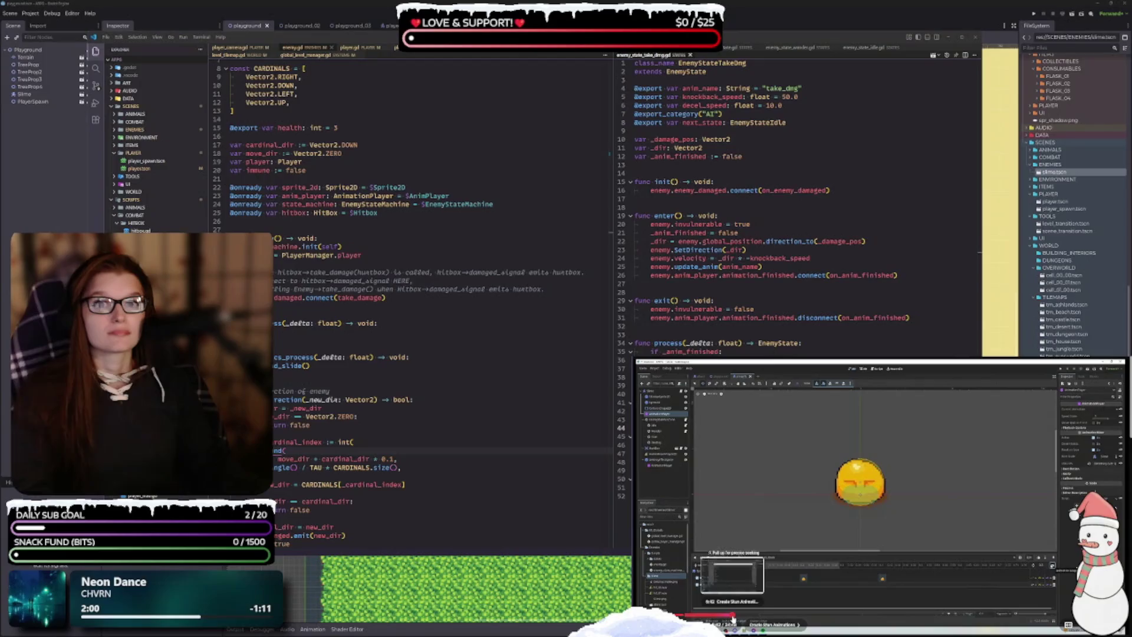
click(734, 616)
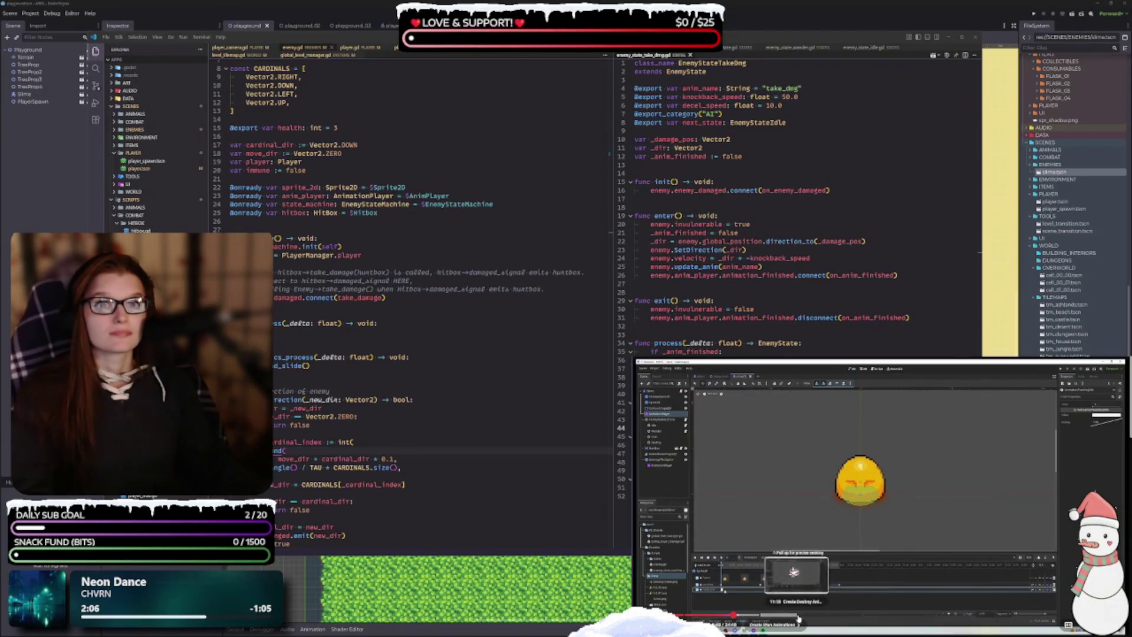
click(861, 618)
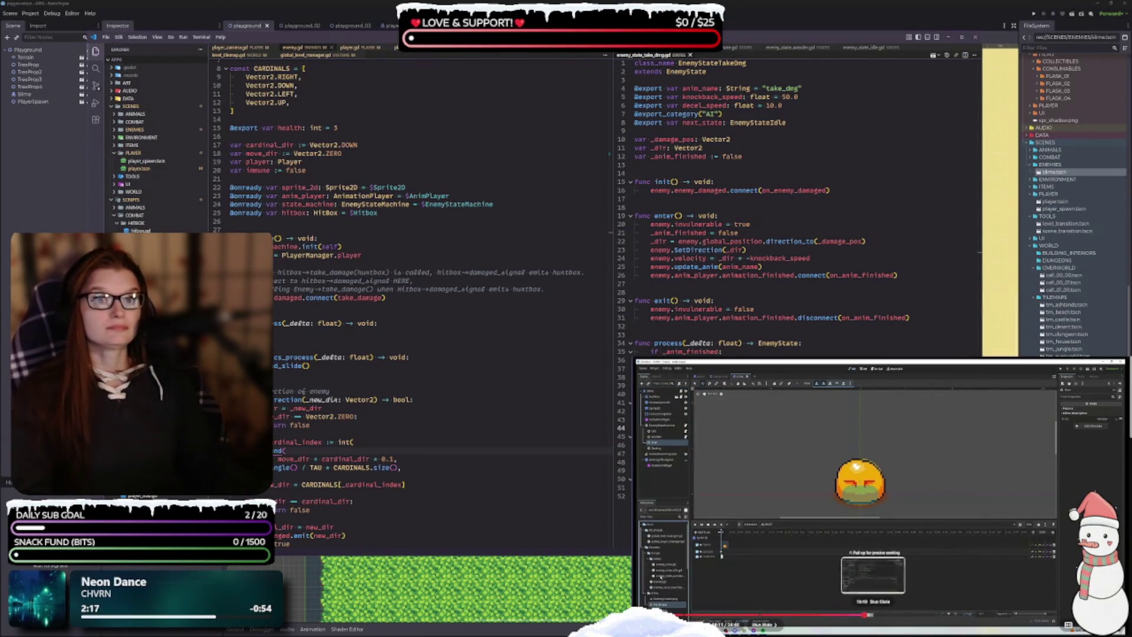
Step: Pause the tutorial on its Enemy script and scroll to the 'Make a Slime Enemy (part II)' title
click(884, 616)
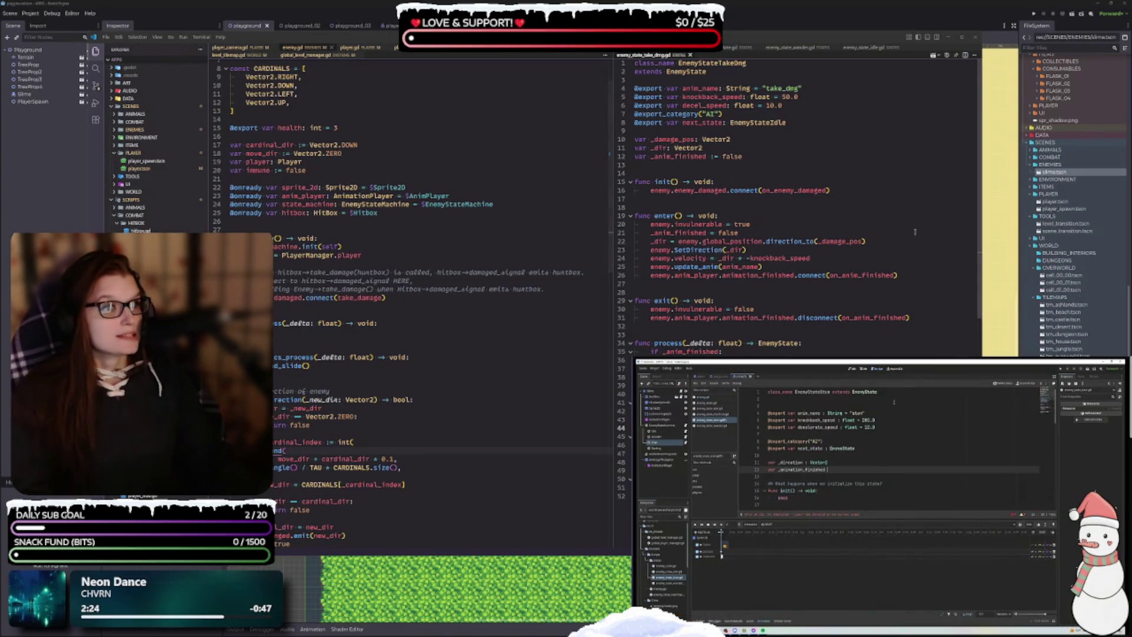
click(878, 555)
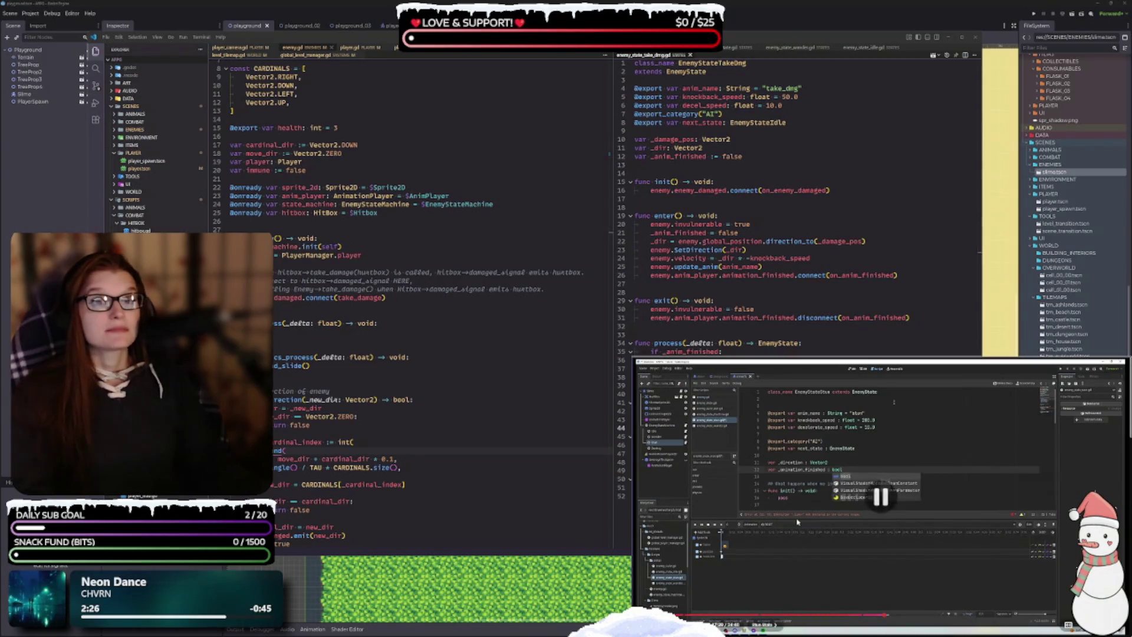
click(877, 555)
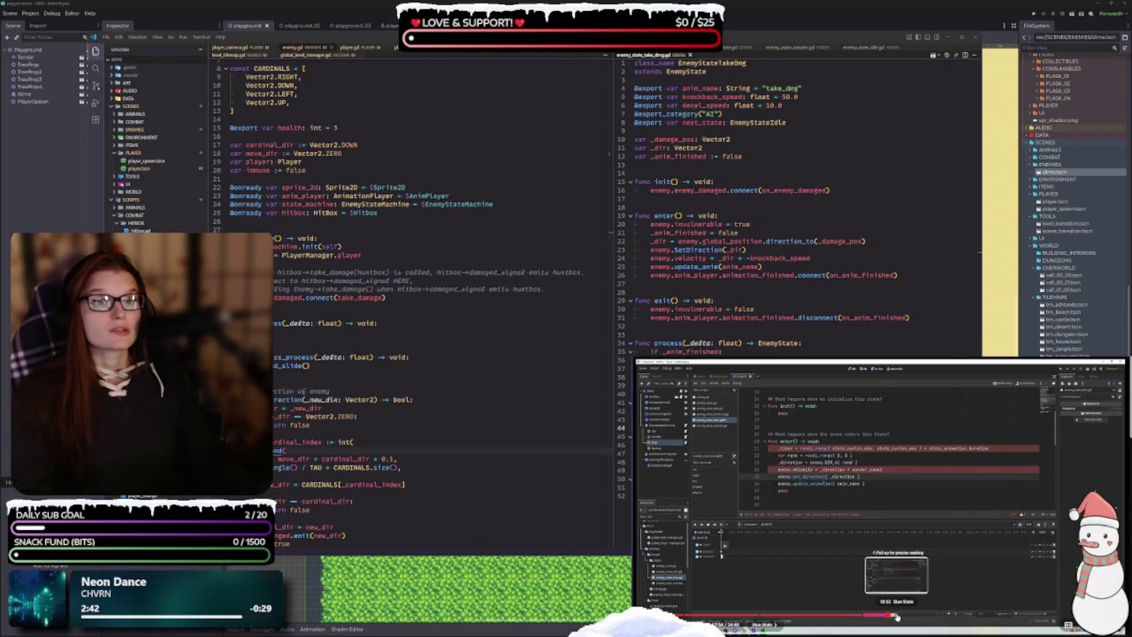
click(939, 616)
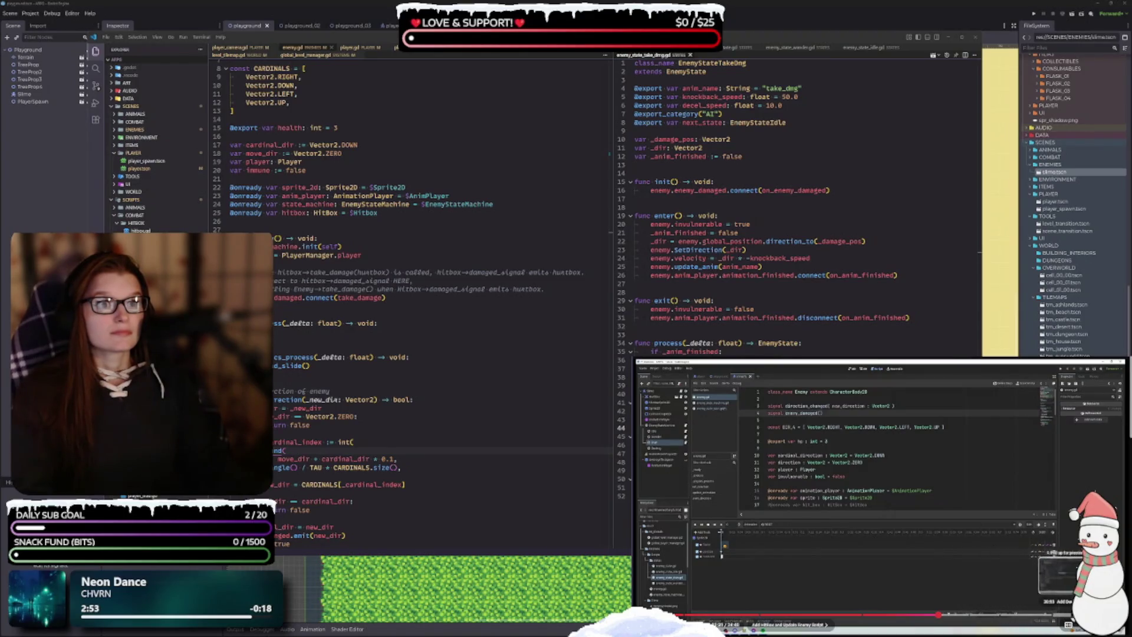
key(space)
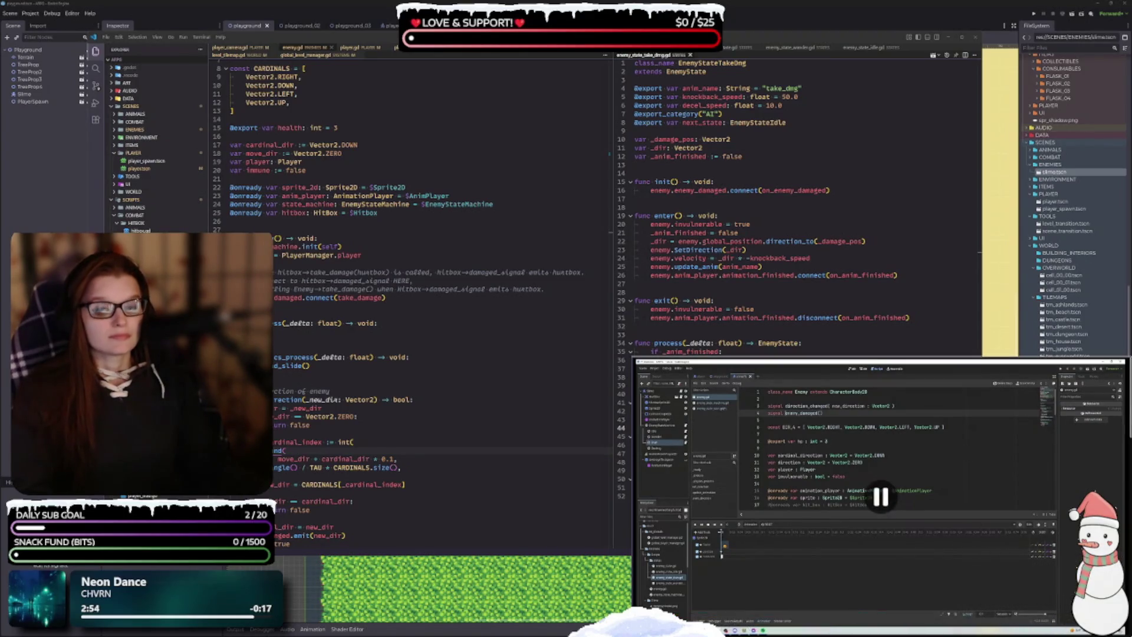
scroll(879, 496, down, 5)
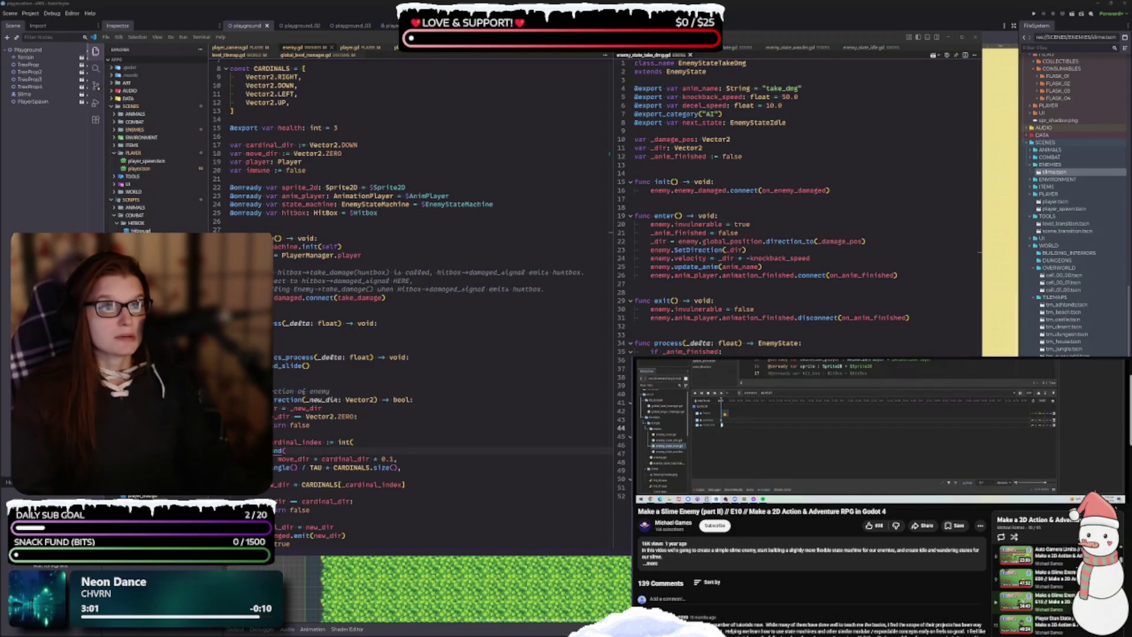
Step: Pause the tutorial's gameplay in fullscreen, then switch to Godot with the playground game running
scroll(1014, 590, down, 3)
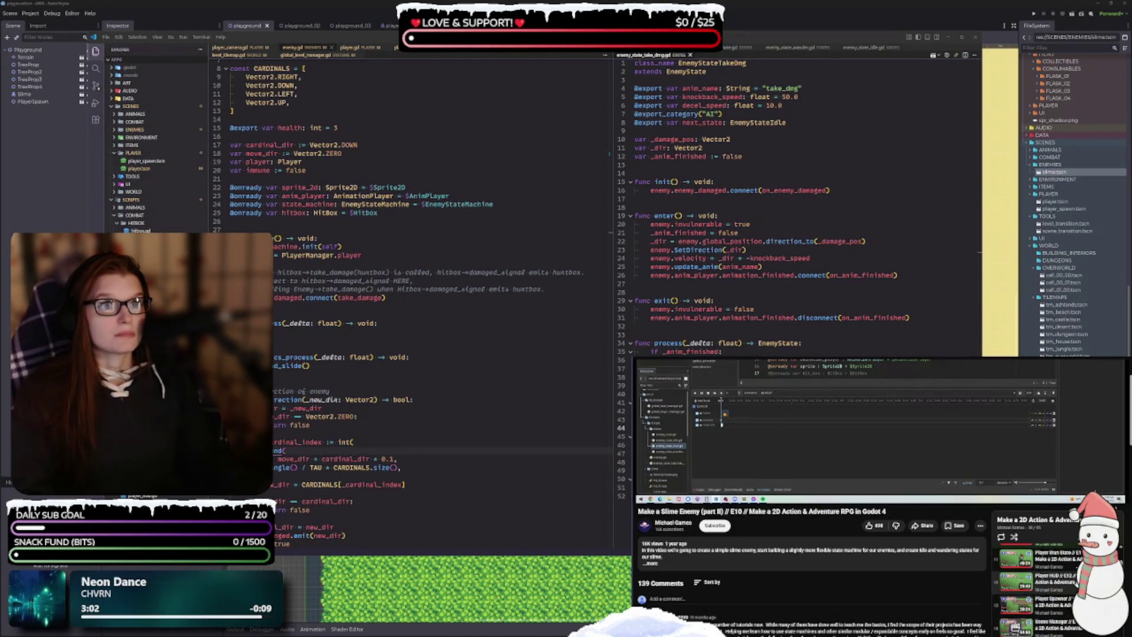
key(f)
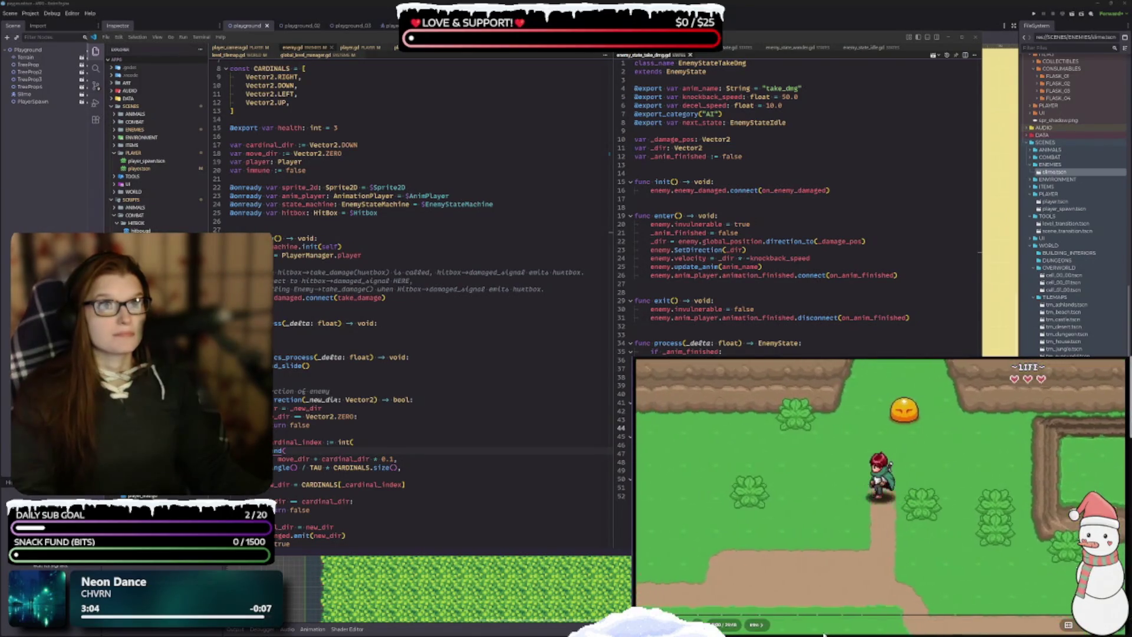
click(854, 479)
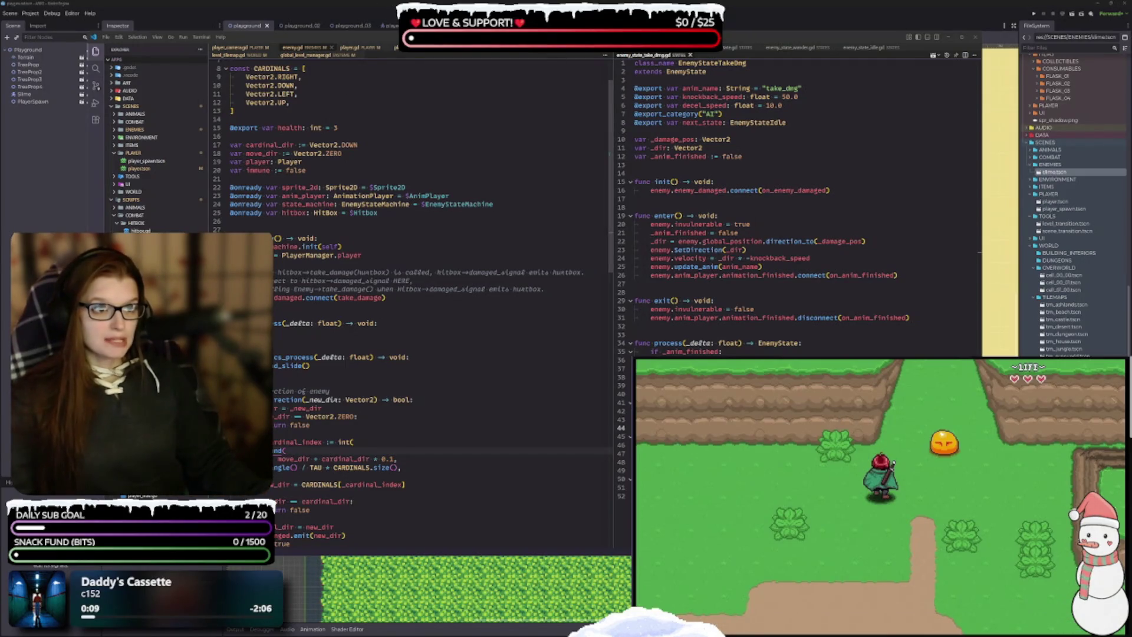
key(alt+Tab)
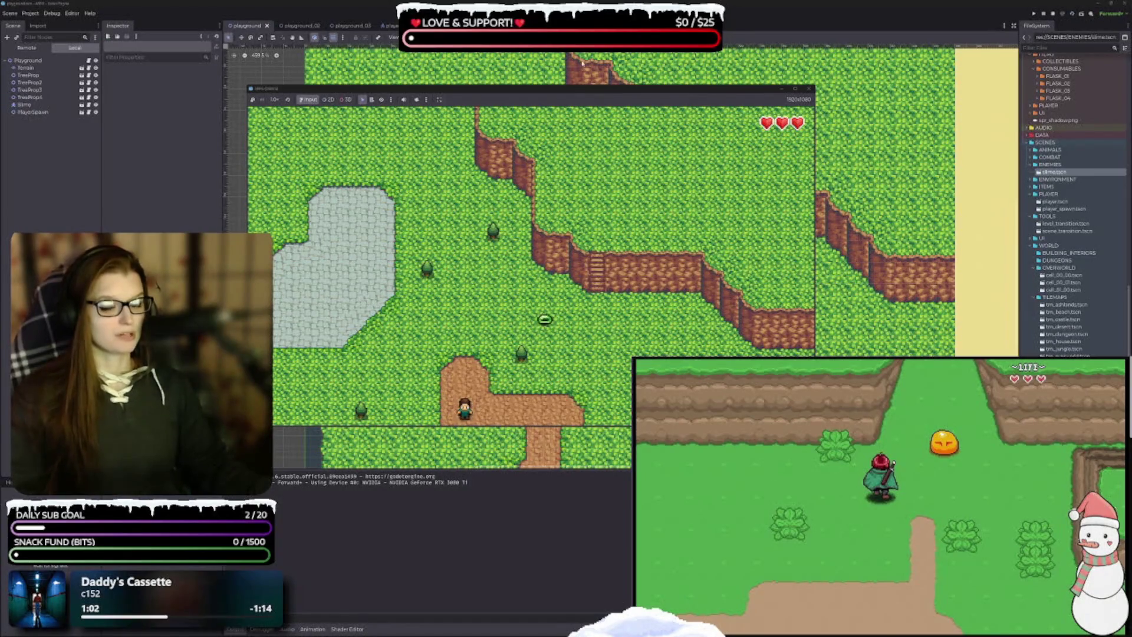
Step: Stop the running game, collapse the Output panel and pan to the lower path
click(809, 88)
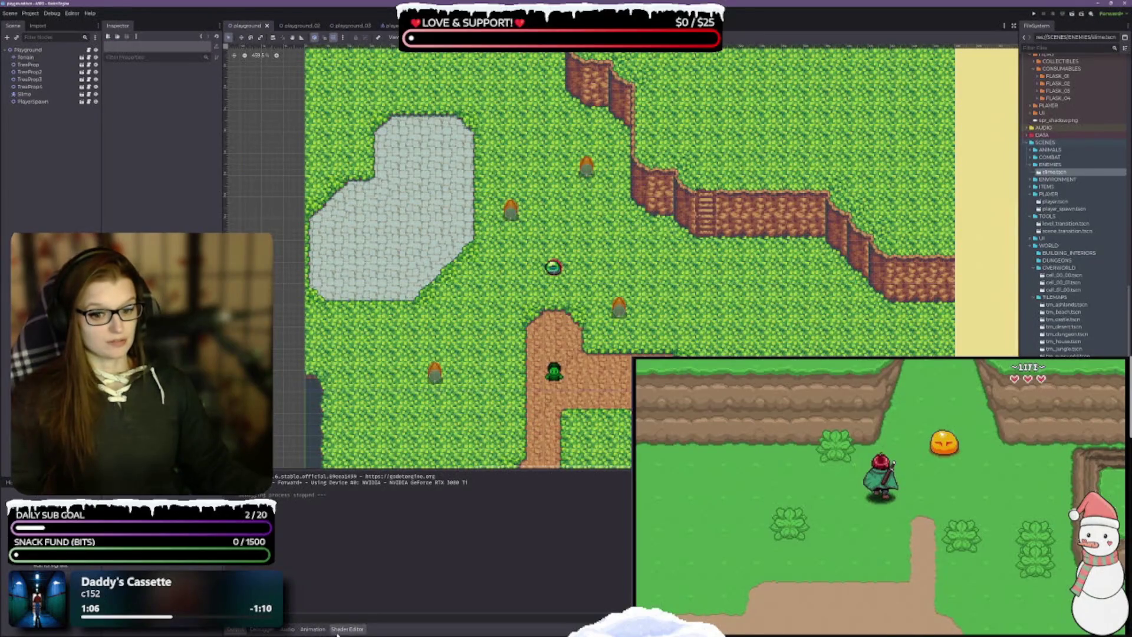
click(236, 629)
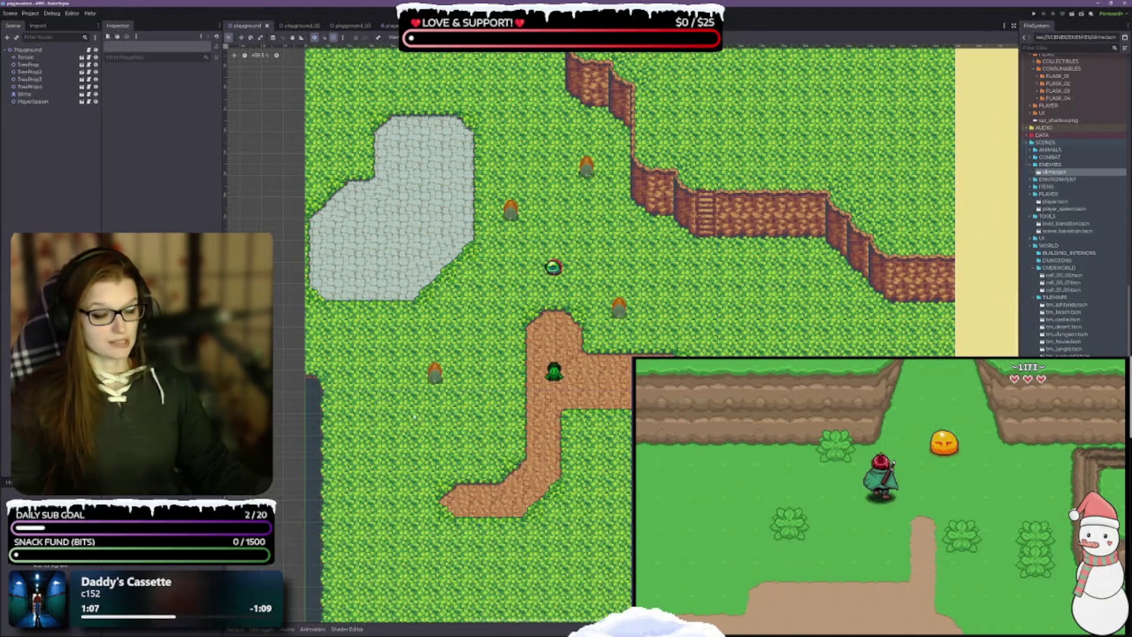
mouse_move(620, 350)
mouse_down()
mouse_move(595, 353)
mouse_move(551, 309)
mouse_up()
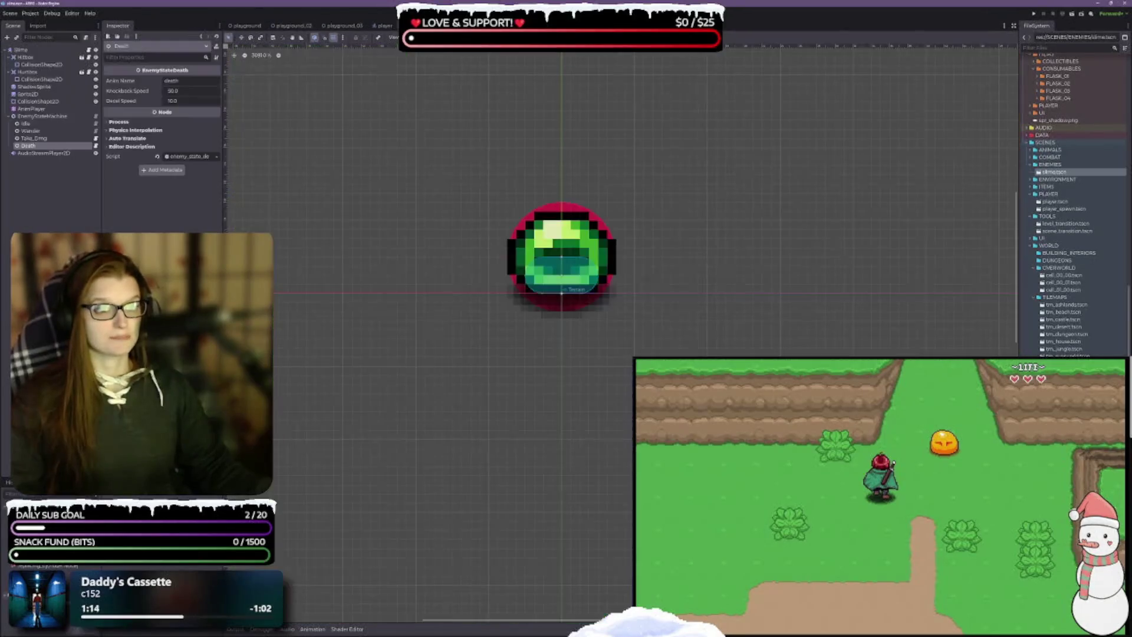
Step: Check the slime and player scenes, then return to the playground map
click(413, 25)
key(ctrl+shift+Tab)
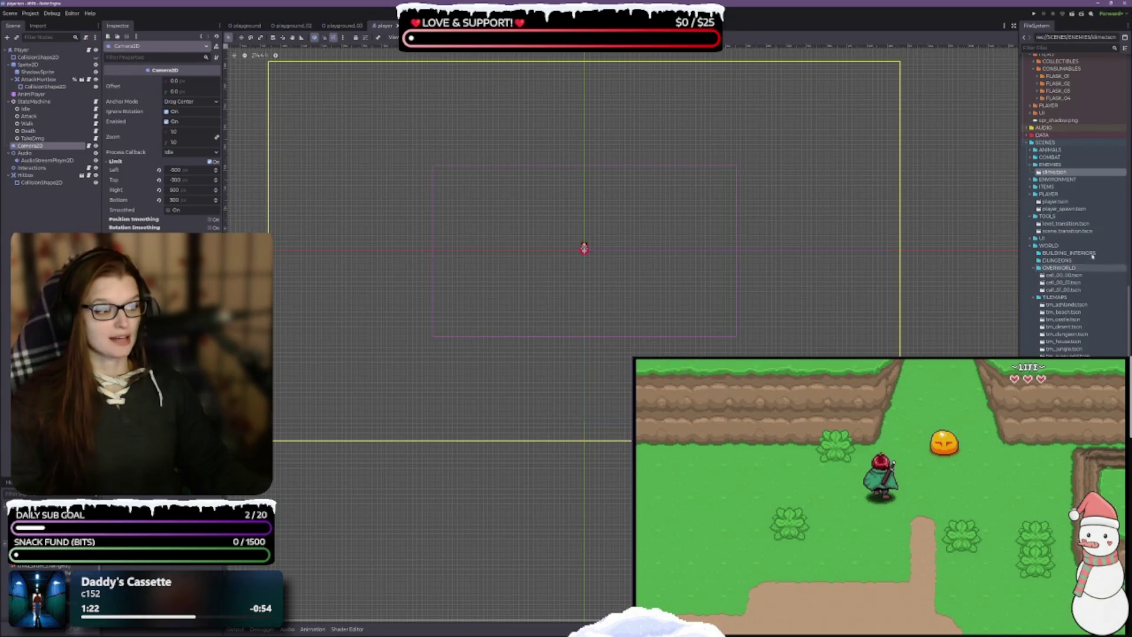
click(245, 27)
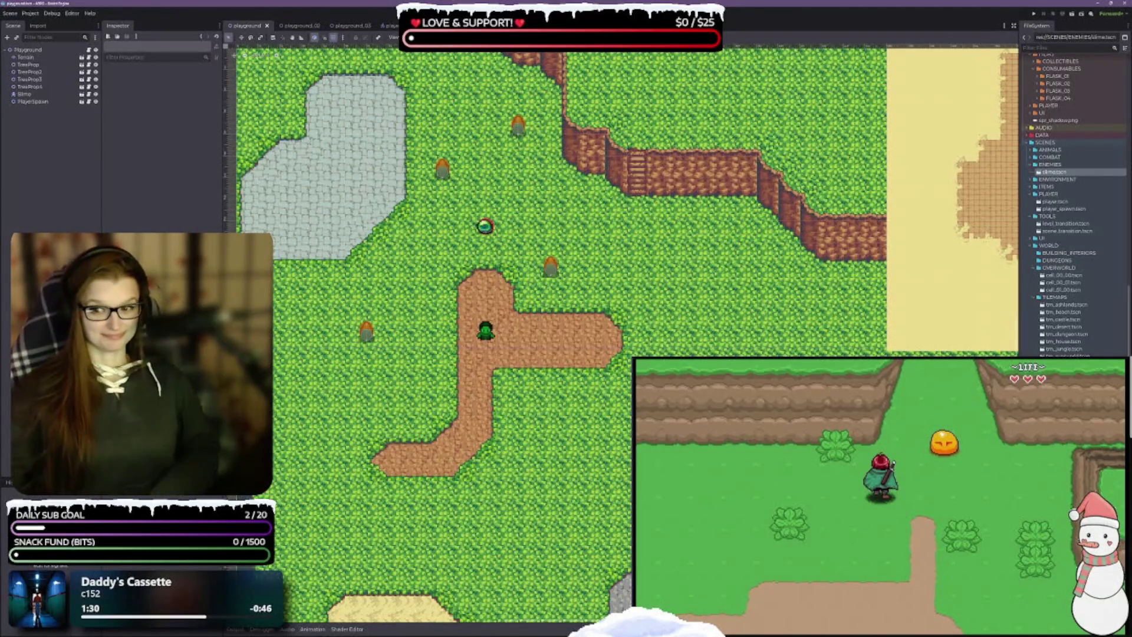
scroll(619, 330, down, 2)
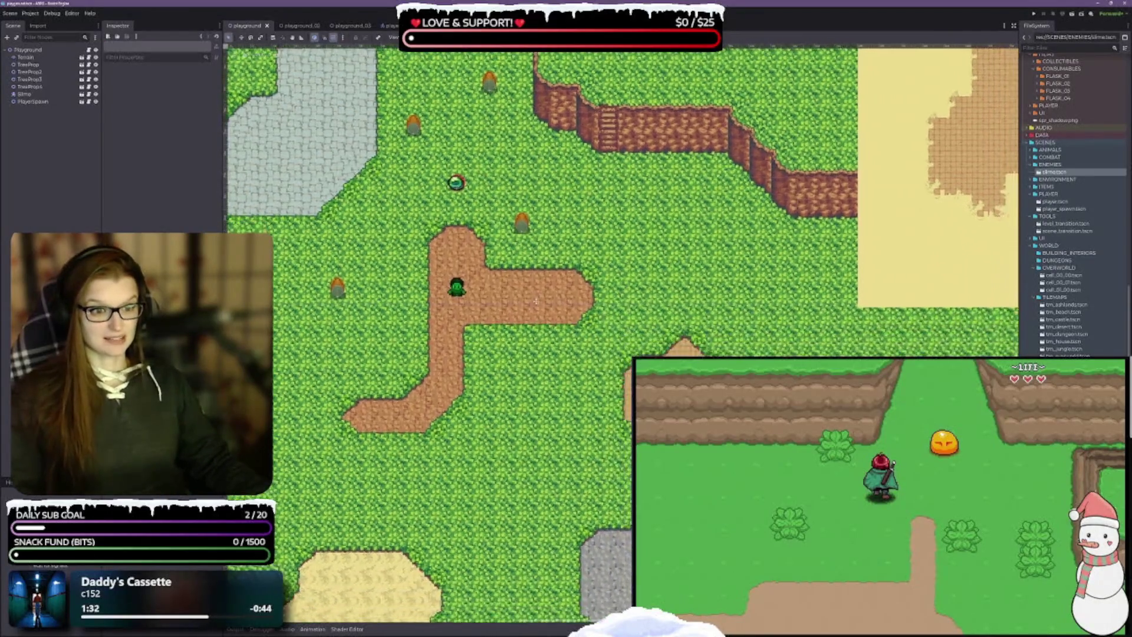
Step: Run the playground scene and walk the player up the stairs into the desert screen and back
click(1074, 12)
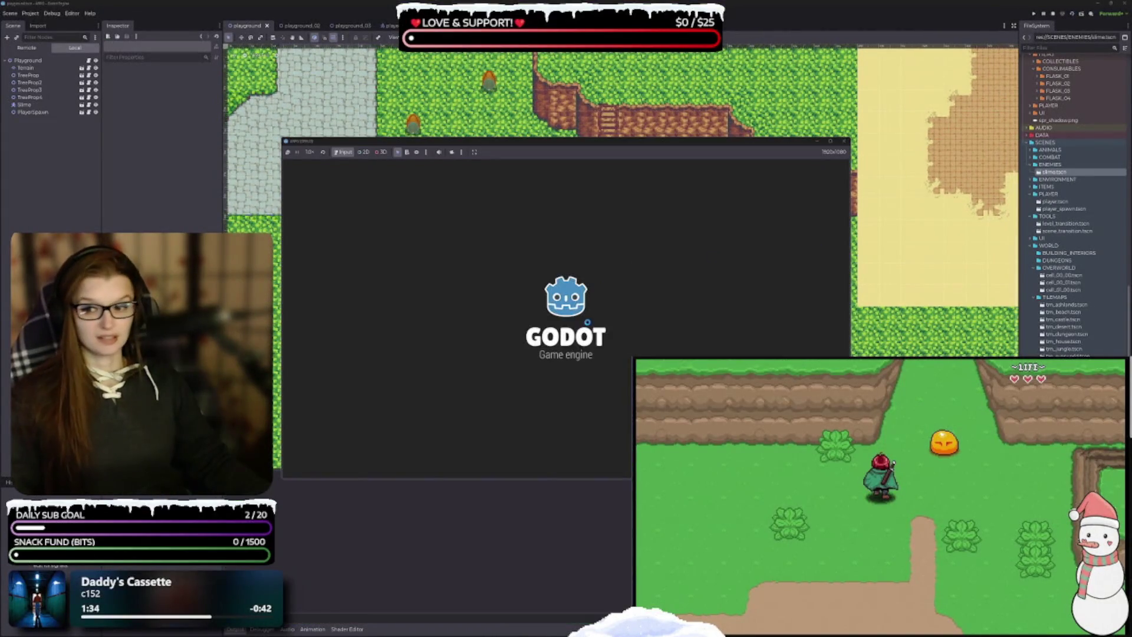
mouse_move(554, 143)
mouse_down()
mouse_move(471, 90)
mouse_move(521, 42)
mouse_move(551, 55)
mouse_up()
key(Right)
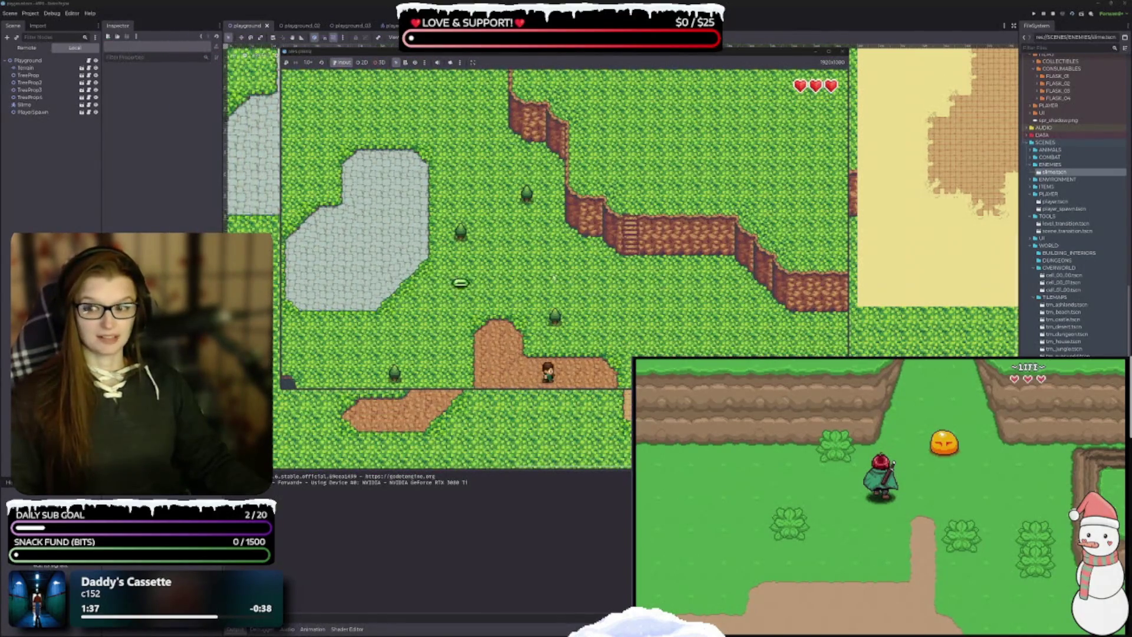
key(Up)
key(Left)
key(Up)
key(Right)
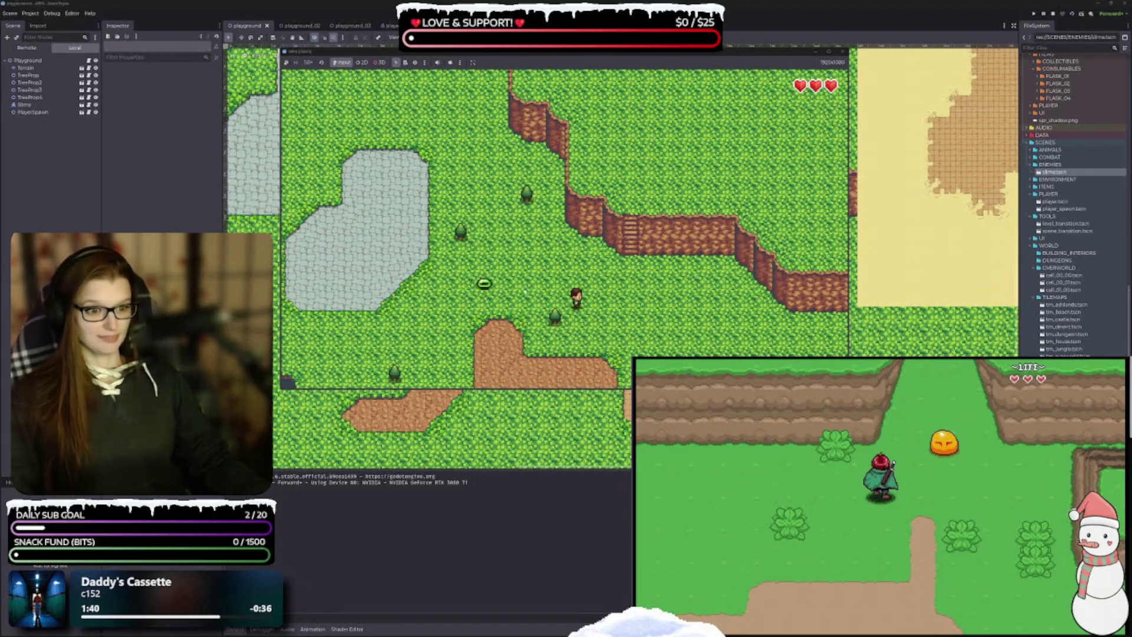
key(Up)
key(Left)
key(Down)
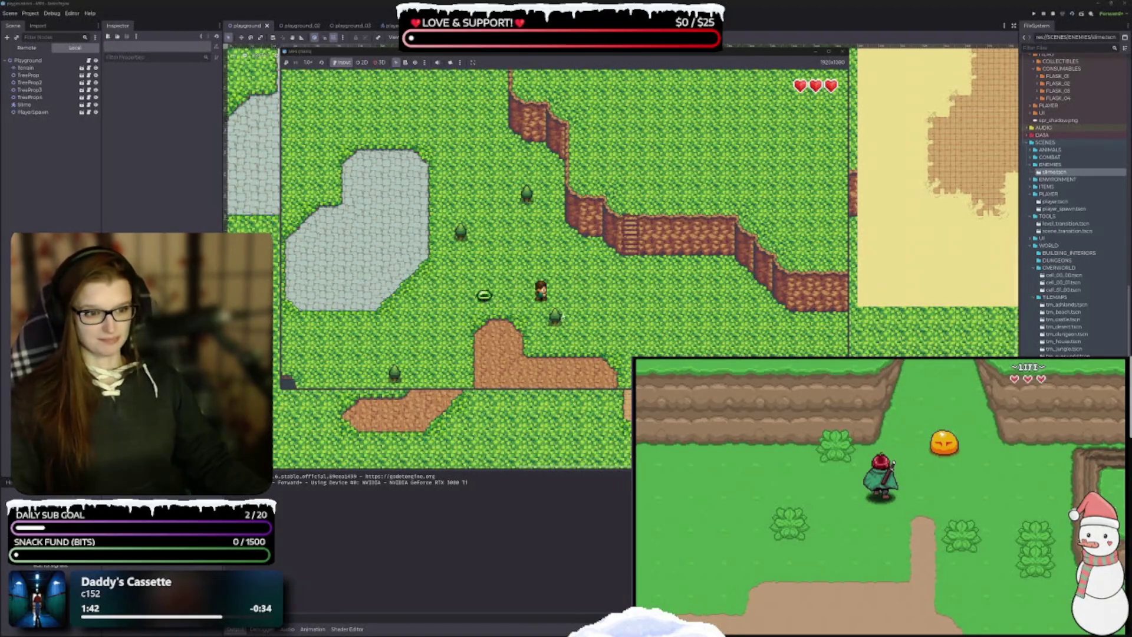
key(Right)
key(Up)
key(Right)
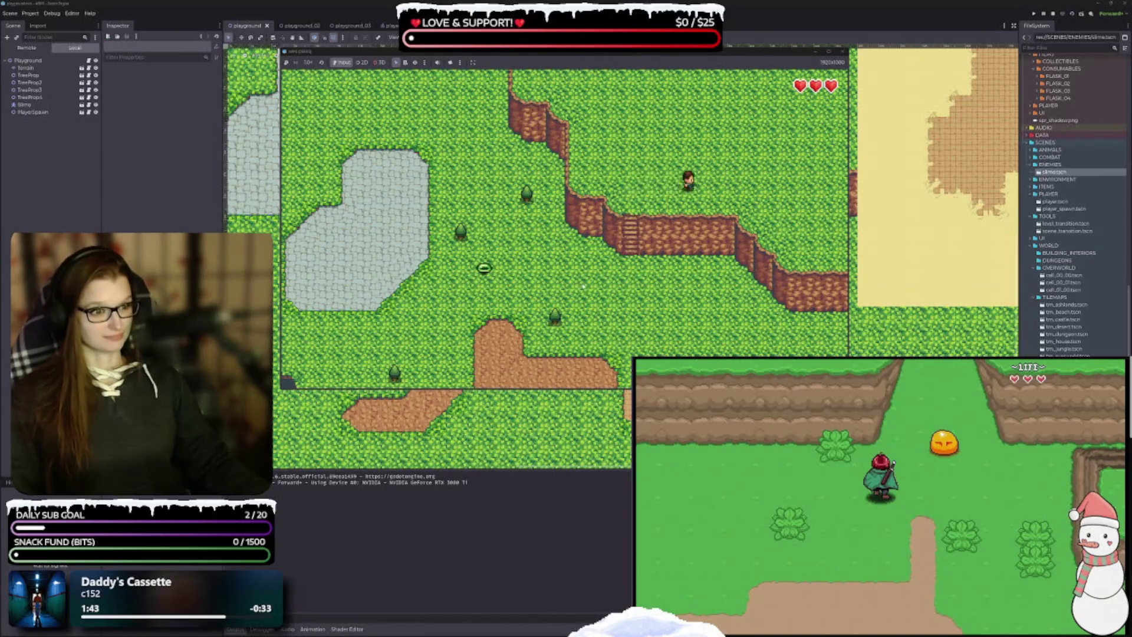
key(Right)
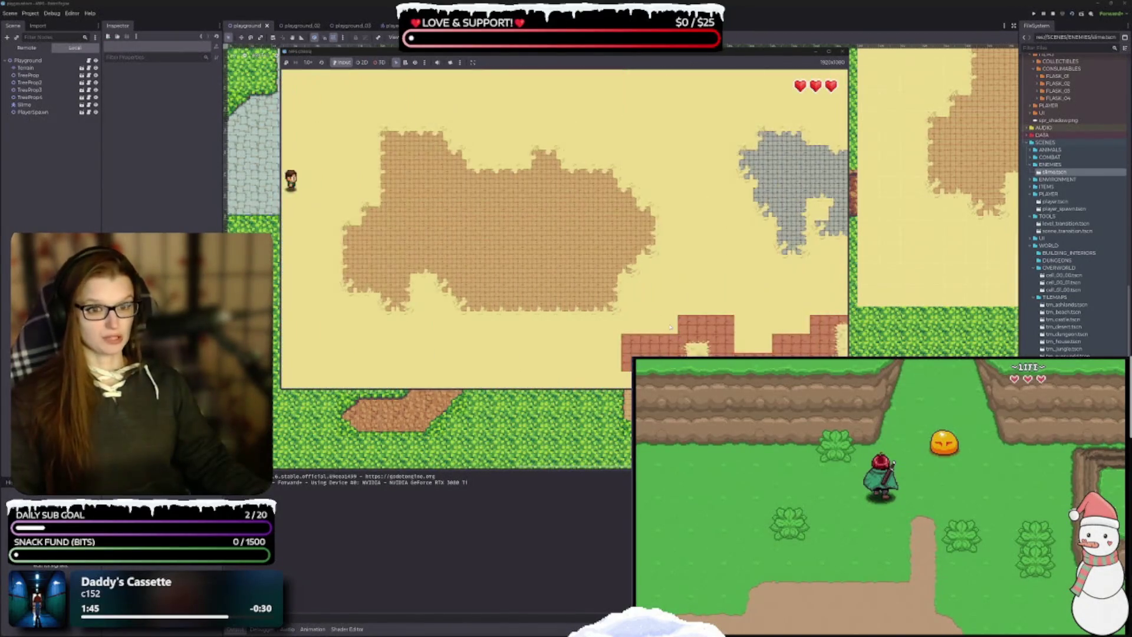
key(Down)
key(Left)
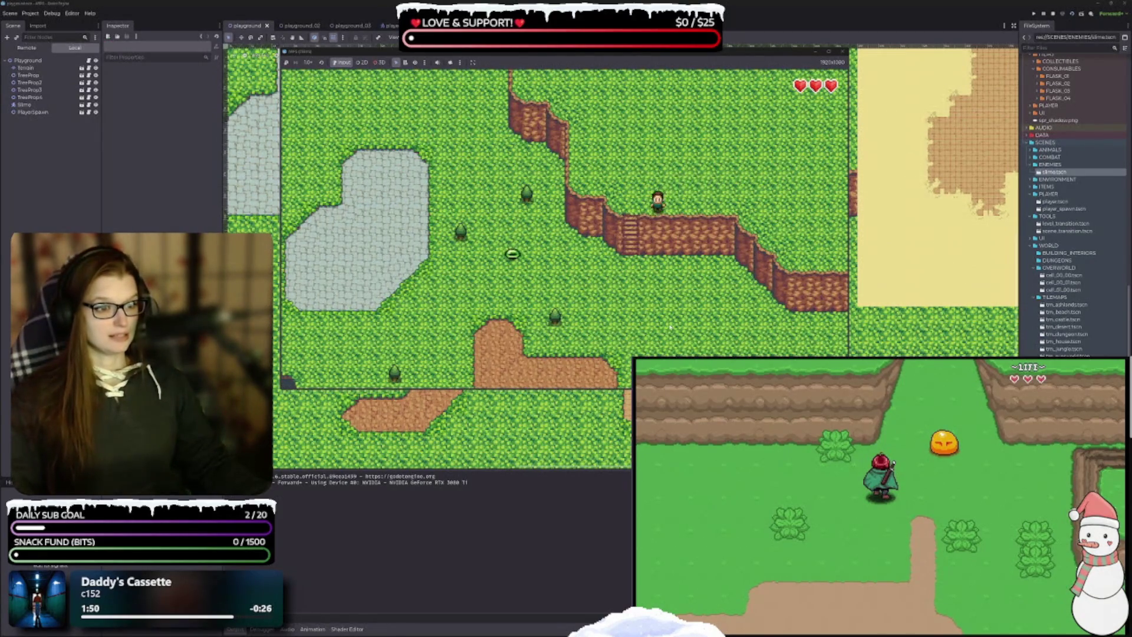
Step: Take a slime hit to watch the HUD hearts drop, walk into the next area, then stop the game
key(Down)
key(Left)
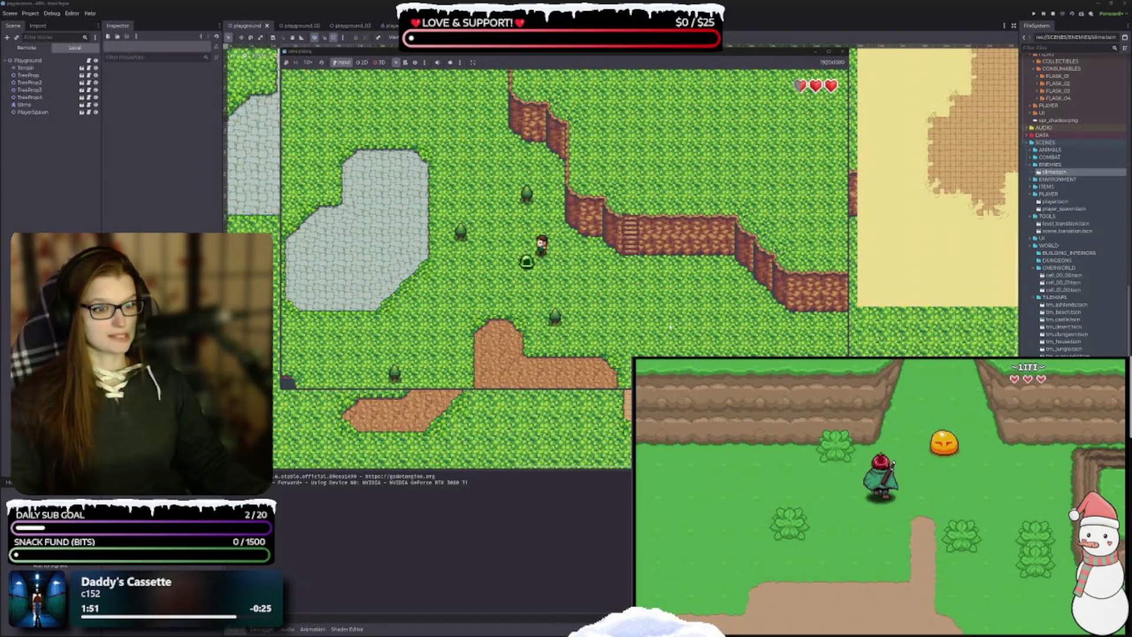
key(Right)
key(Down)
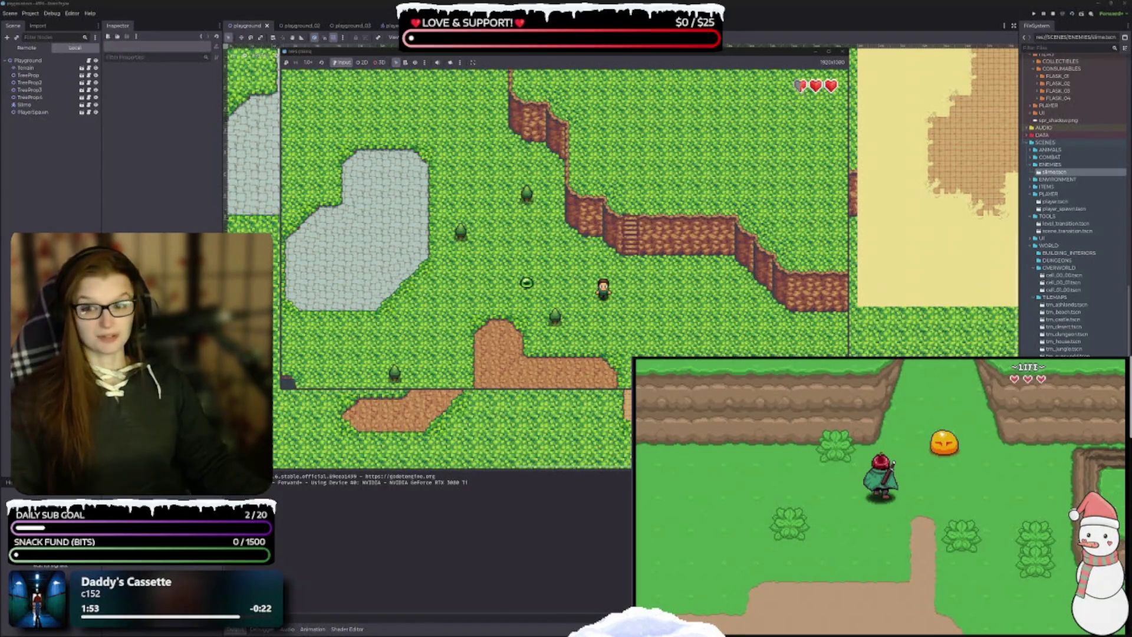
key(Down)
key(Right)
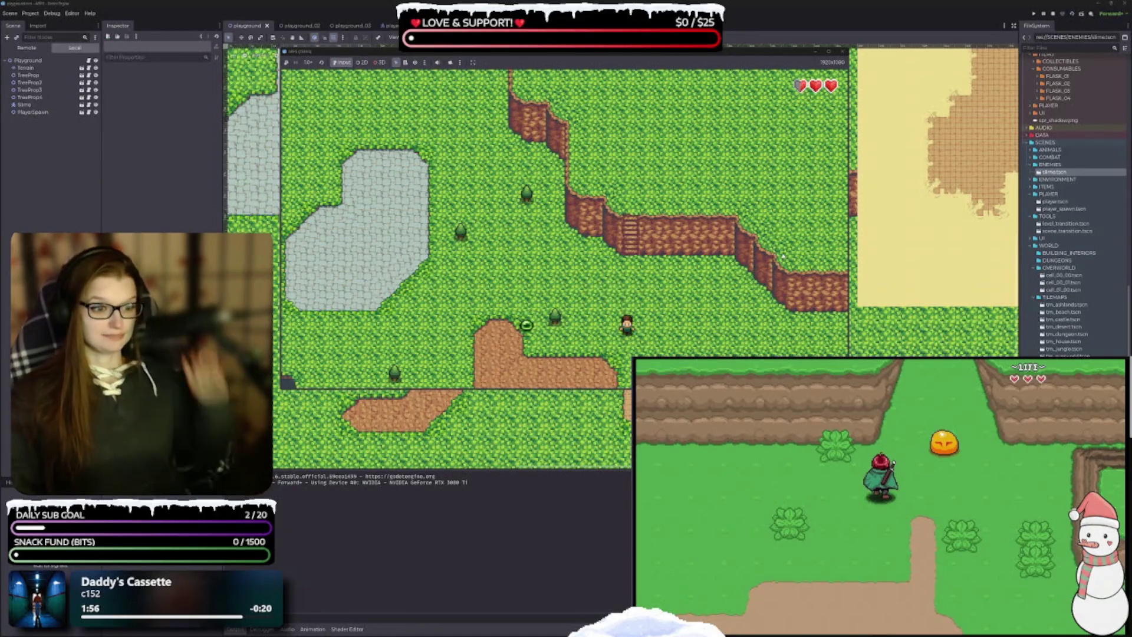
key(Down)
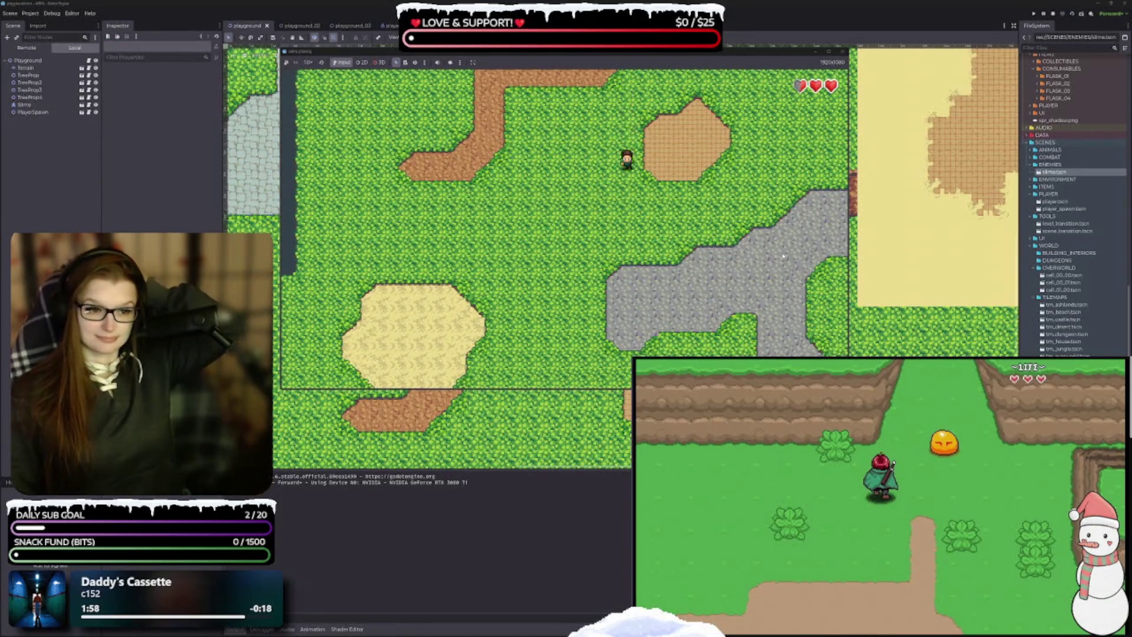
key(Down)
key(Left)
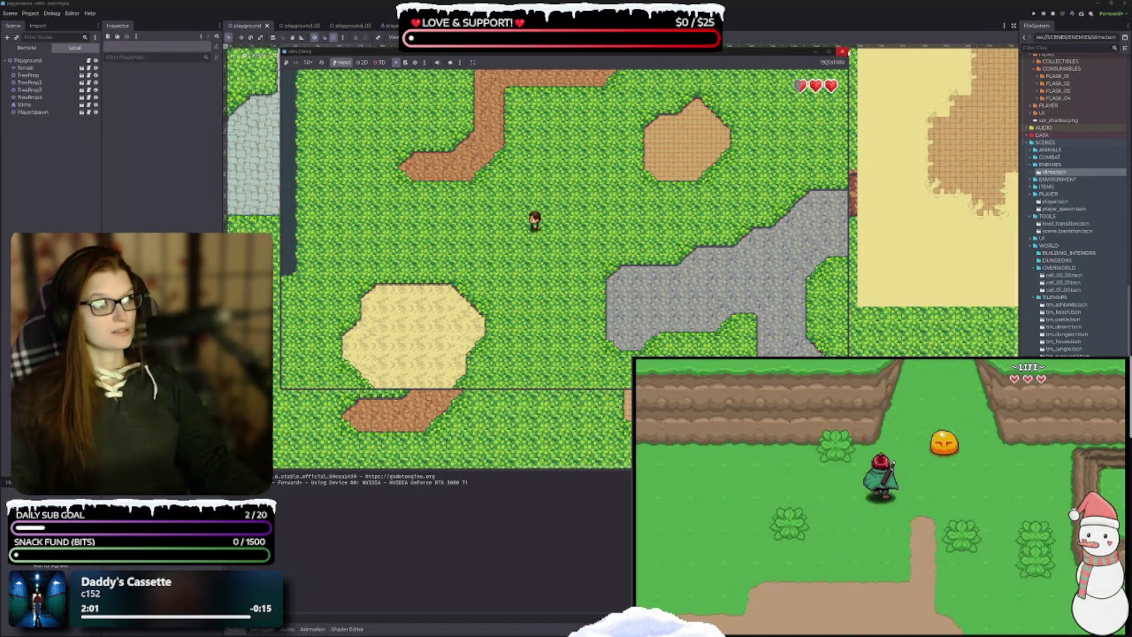
click(843, 52)
scroll(564, 339, down, 3)
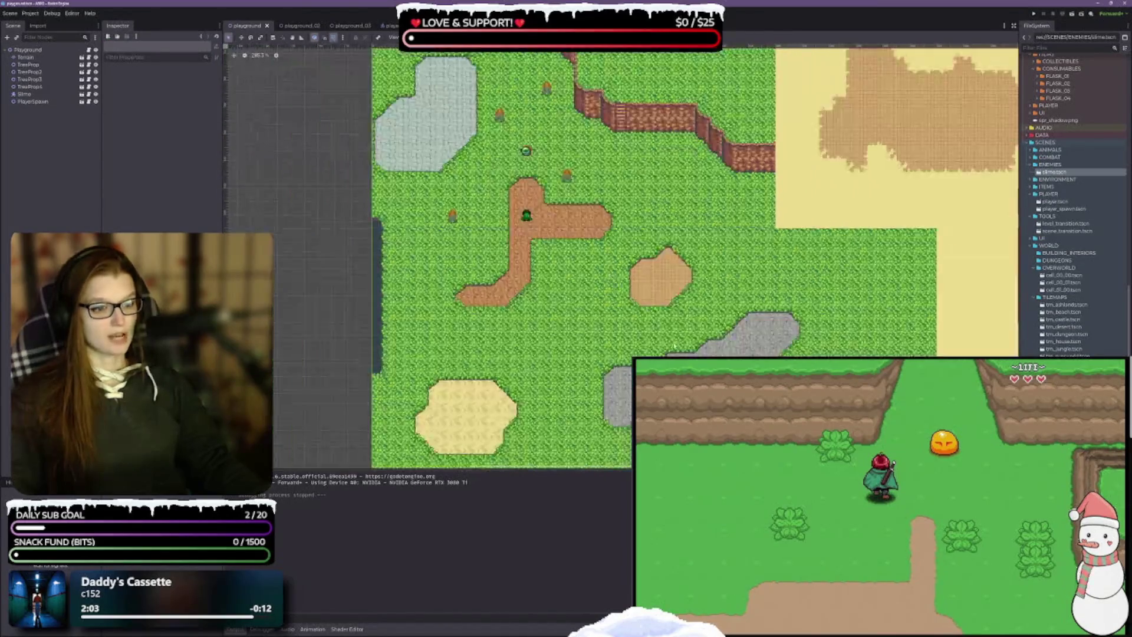
Step: Scroll across the playground tilemap to survey its terrain areas
scroll(636, 262, up, 3)
scroll(636, 262, down, 5)
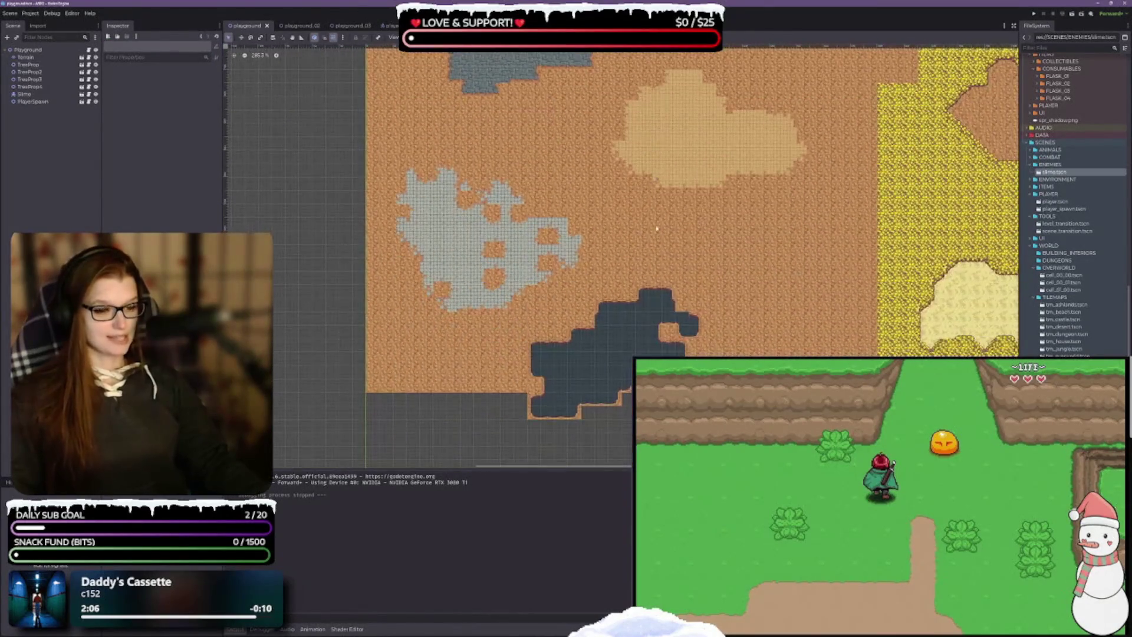
scroll(692, 354, right, 5)
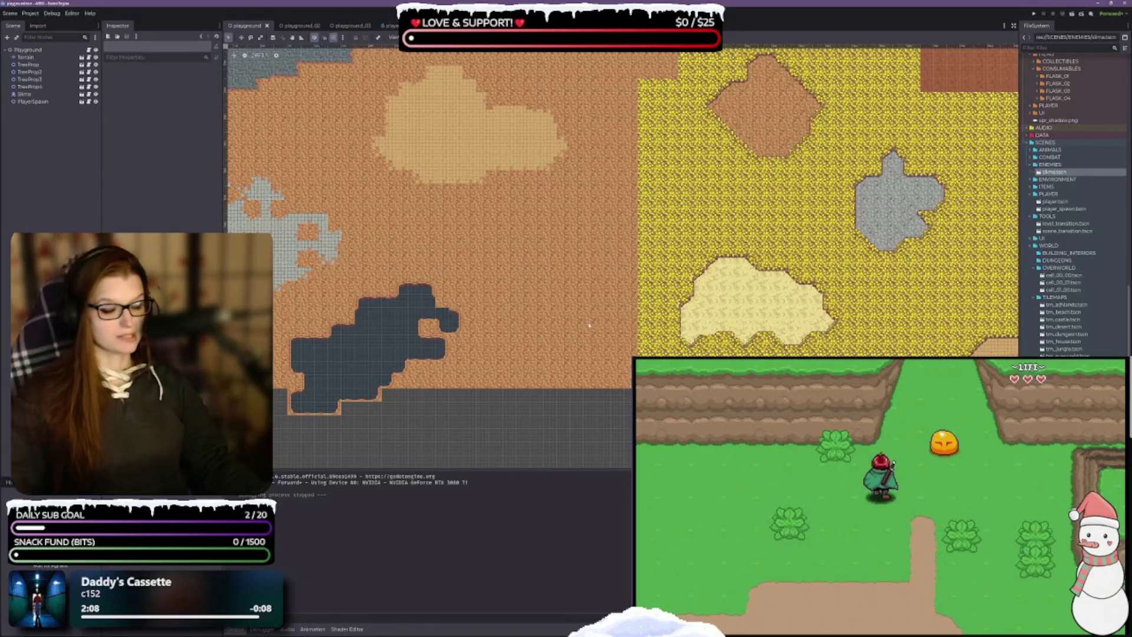
scroll(589, 325, right, 5)
scroll(588, 325, up, 5)
scroll(649, 236, up, 2)
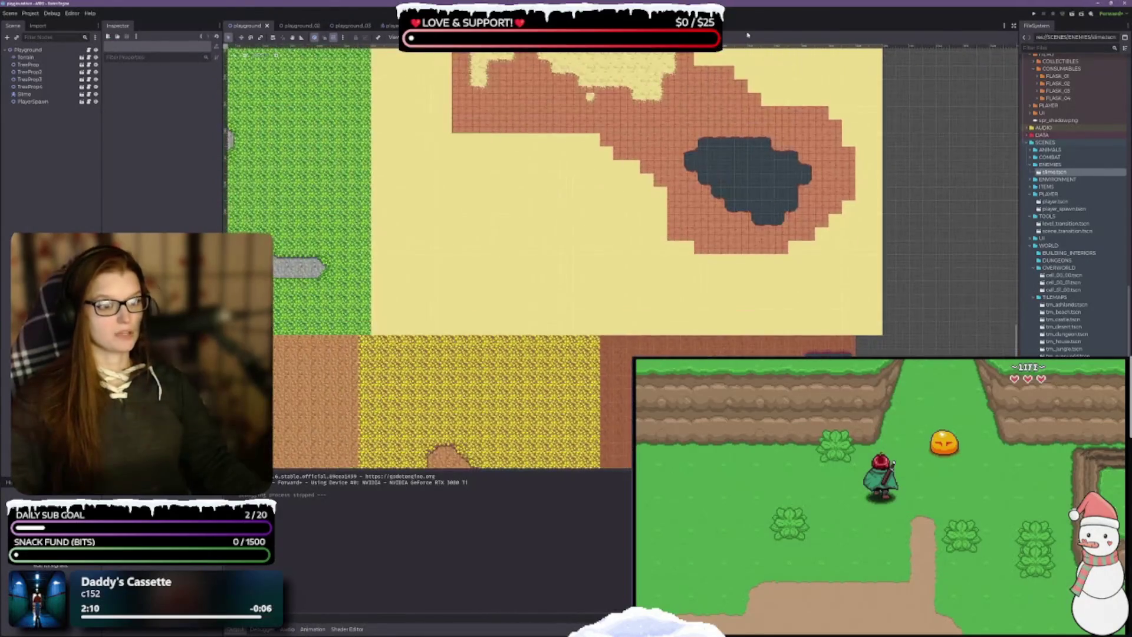
Step: Exit fullscreen, pan back across the map, and switch to the Enemy scripts in VS Code
key(Escape)
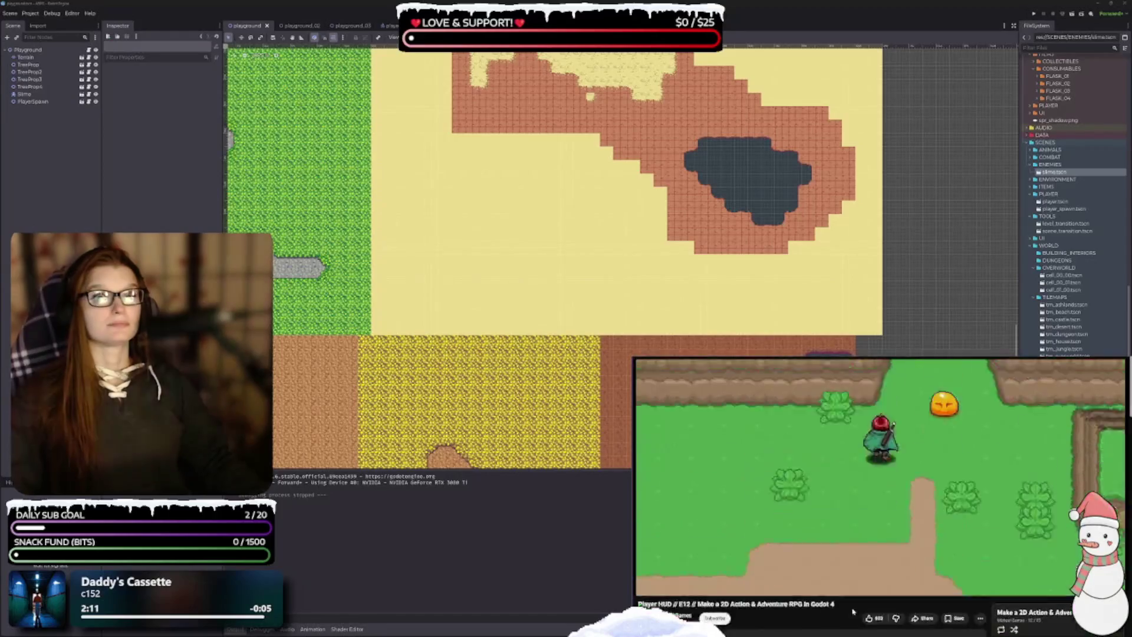
scroll(619, 253, up, 5)
scroll(620, 253, left, 3)
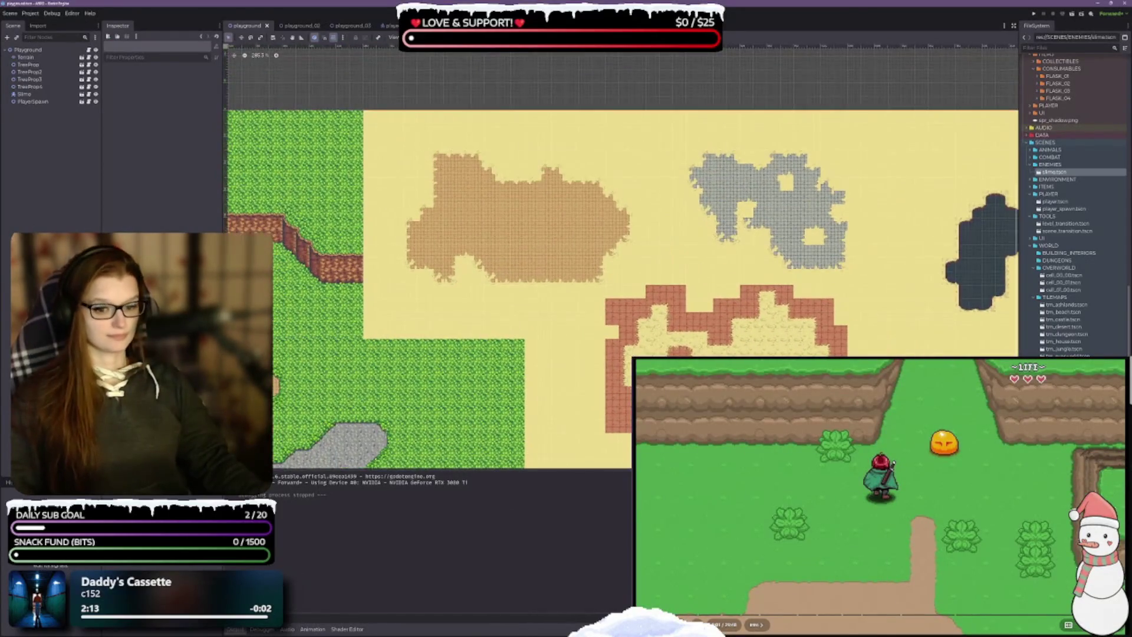
scroll(445, 326, right, 3)
scroll(445, 326, down, 1)
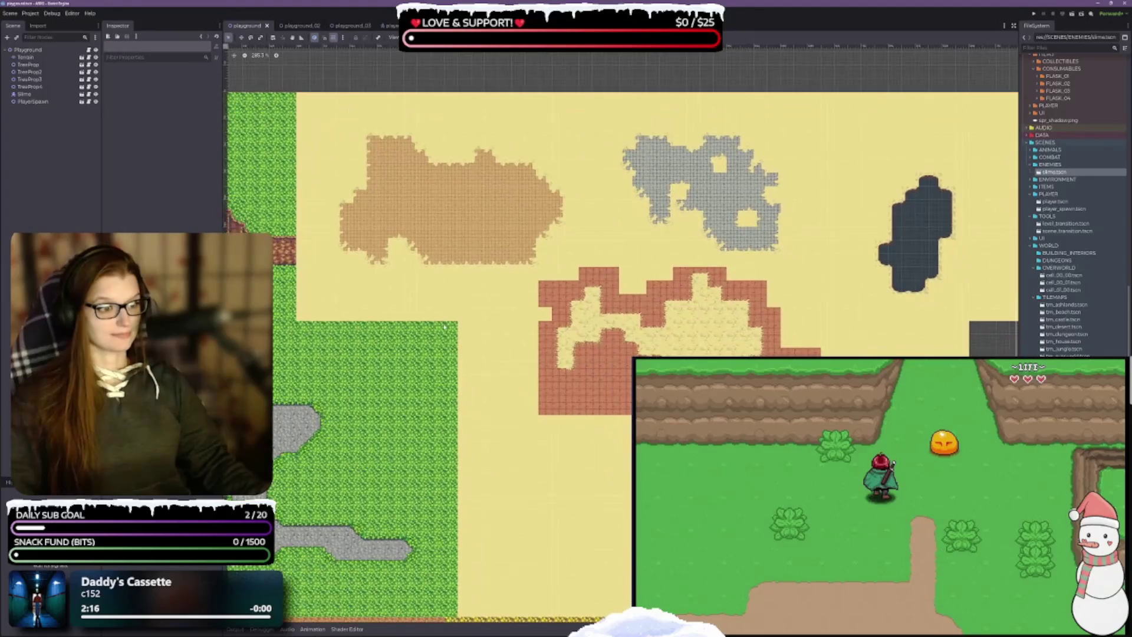
scroll(503, 371, left, 10)
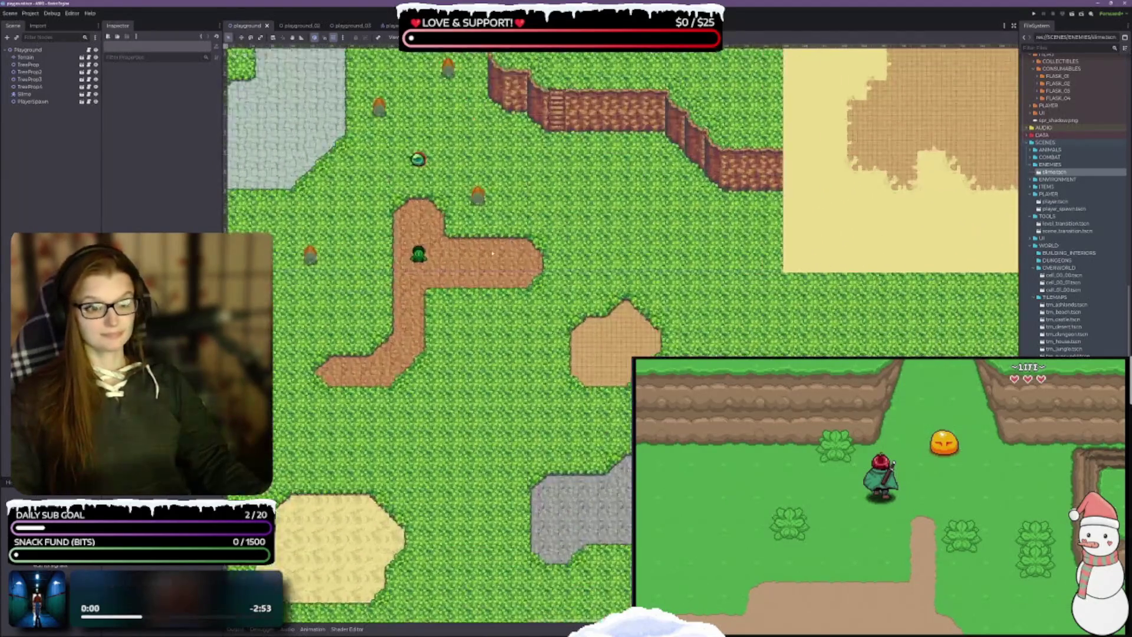
scroll(482, 316, up, 4)
scroll(482, 317, left, 3)
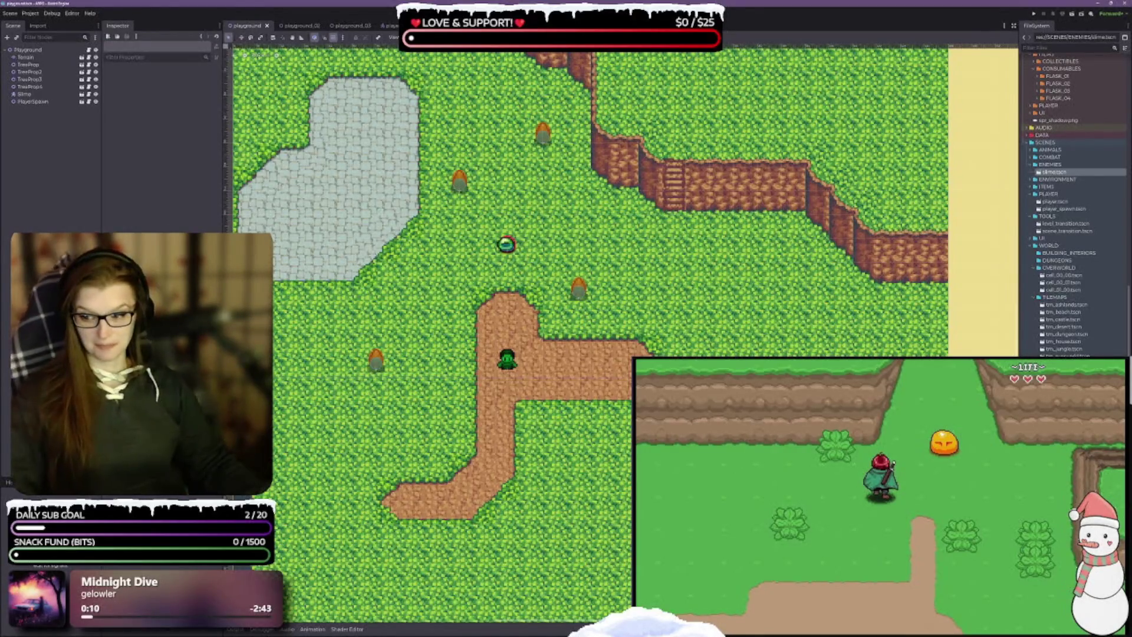
key(alt+Tab)
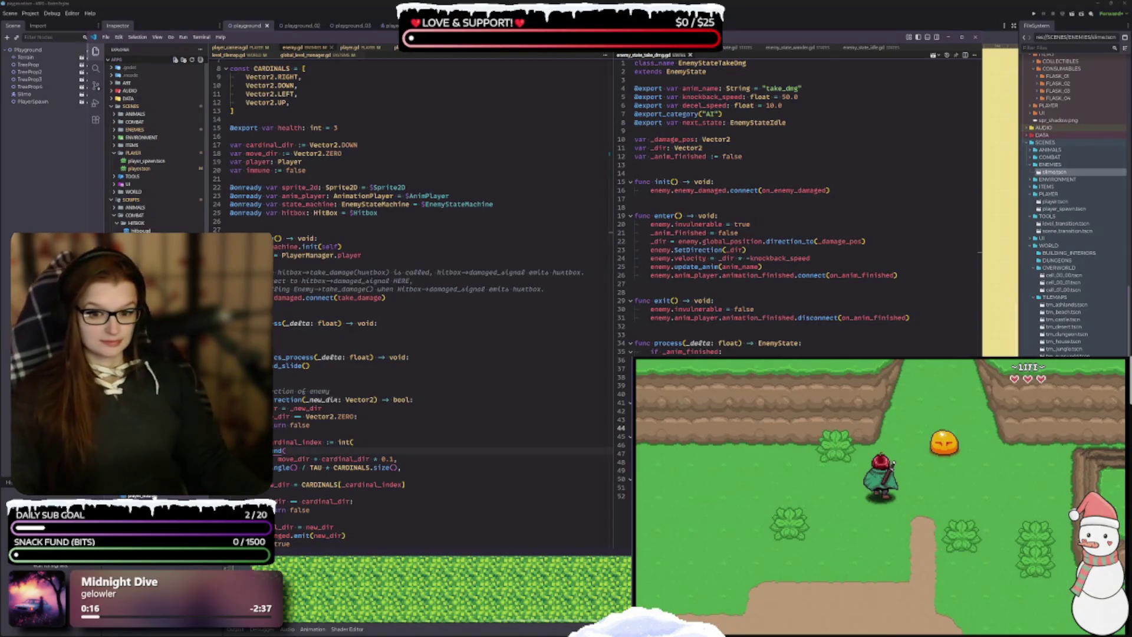
Step: Dock player_hud.gd beside enemy_state_take_dmg.gd, maximize VS Code, then return to Godot
click(718, 55)
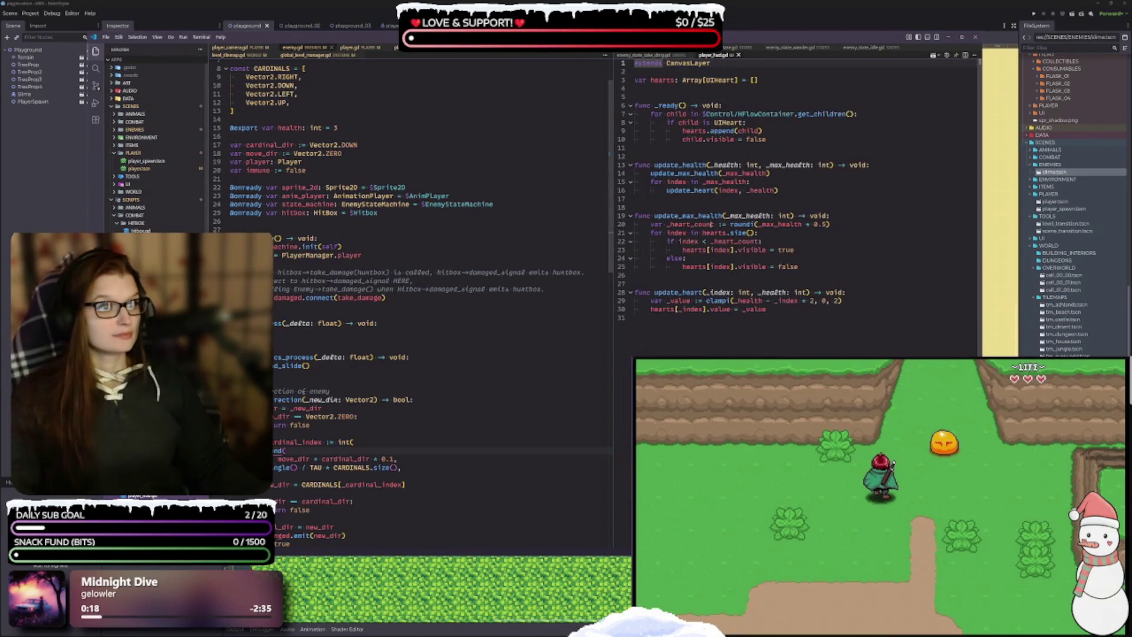
mouse_move(719, 55)
mouse_down()
mouse_move(507, 253)
mouse_move(471, 254)
mouse_up()
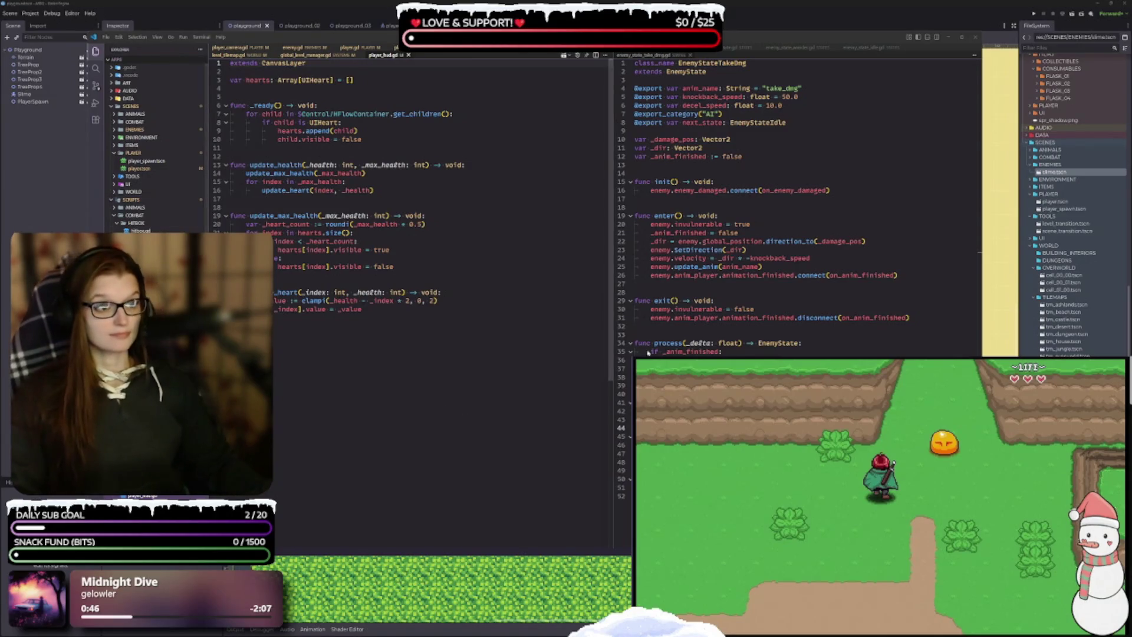
double_click(793, 44)
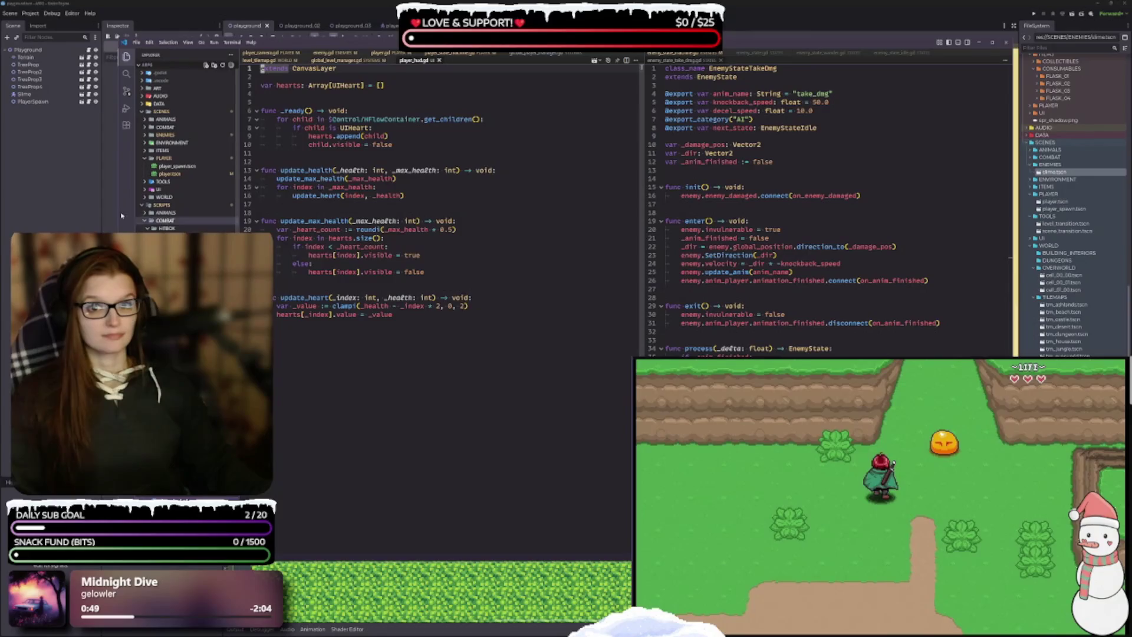
key(alt+Tab)
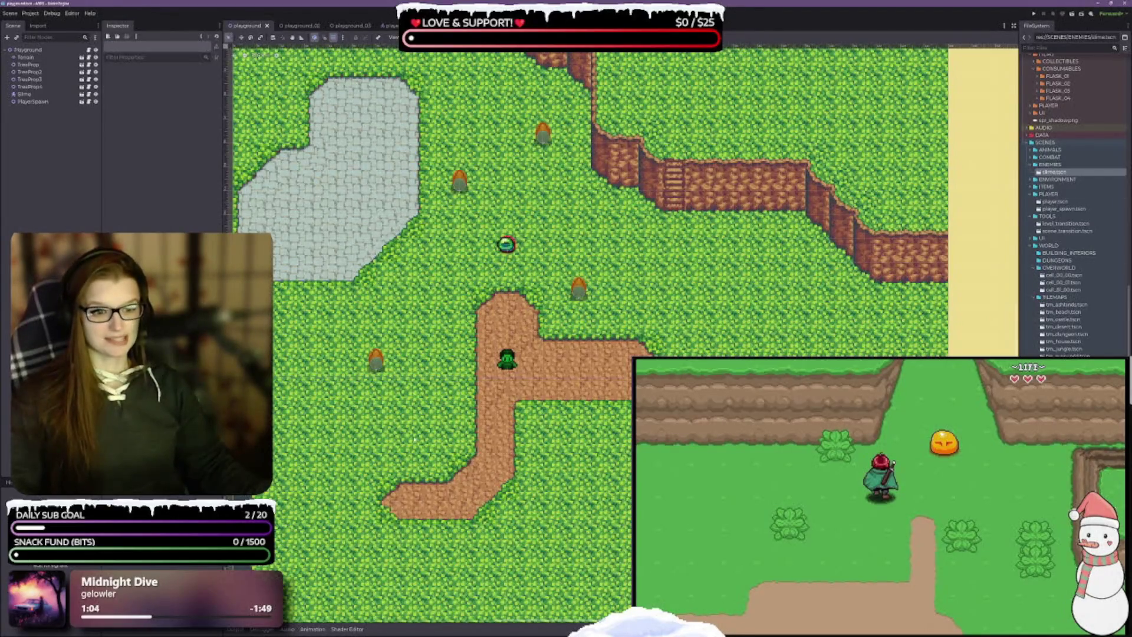
mouse_move(527, 373)
mouse_down()
mouse_move(527, 361)
mouse_move(575, 355)
mouse_up()
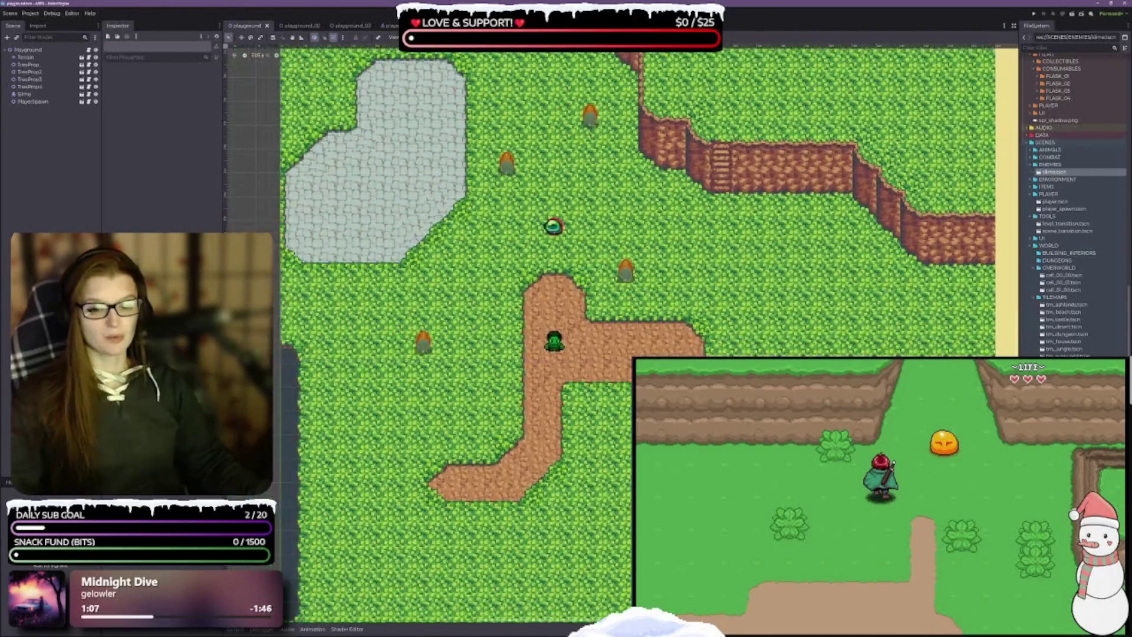
drag(591, 460, 540, 457)
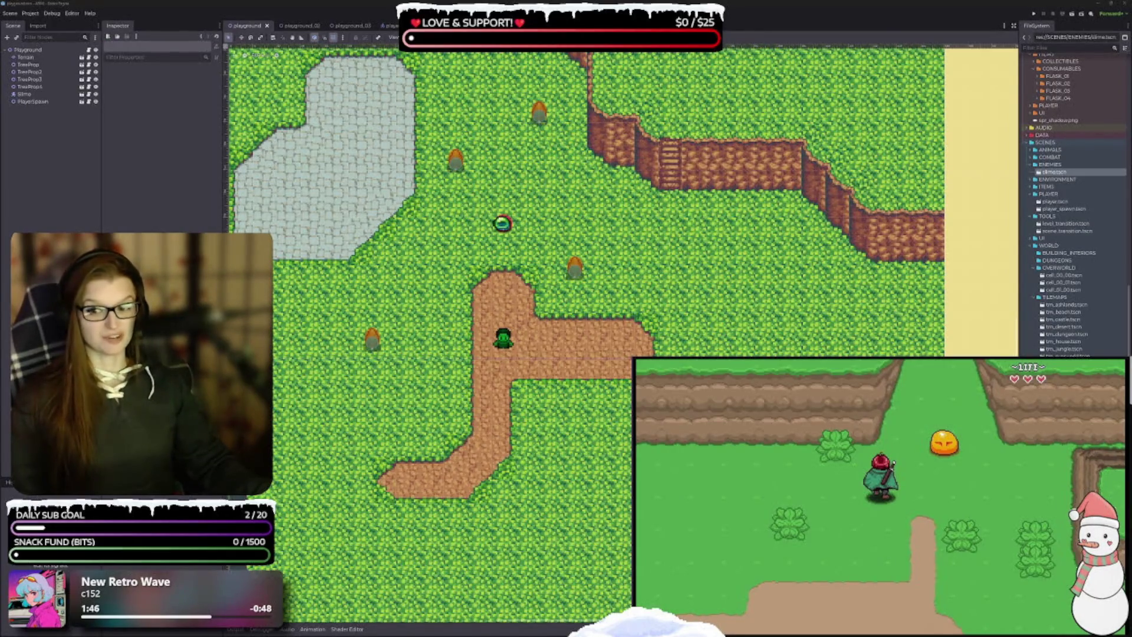
Step: Bring up the green Game Boy-style tree and character spritesheet over the Godot viewport
scroll(537, 348, down, 3)
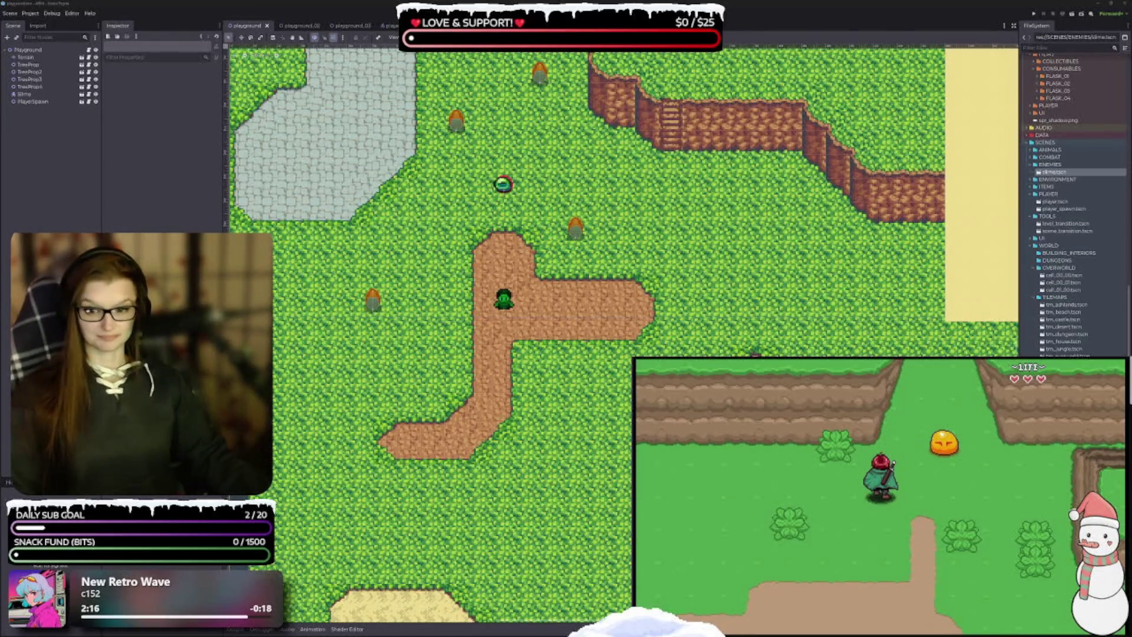
scroll(586, 362, up, 5)
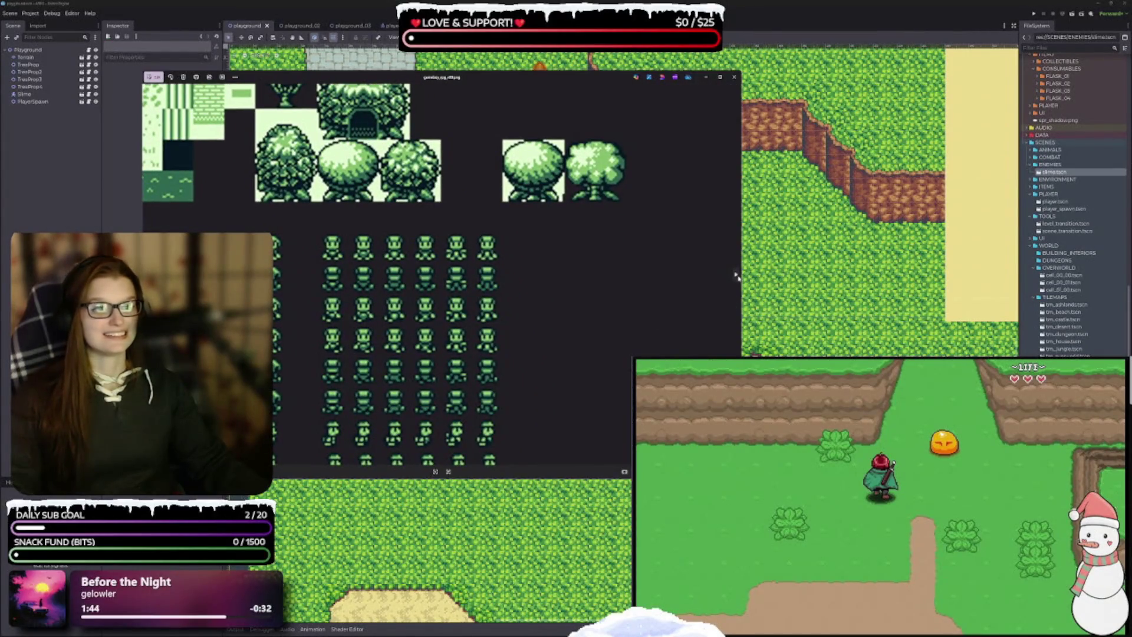
Step: Flip through the furniture, interior, hearts and character sprite sheets, then close Photos
click(737, 276)
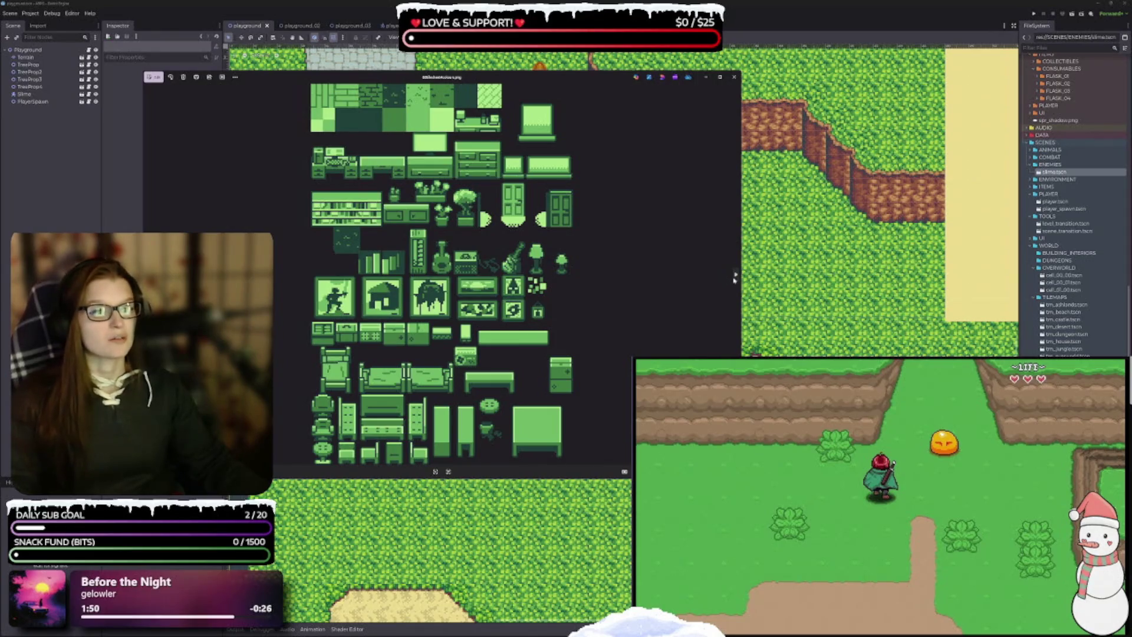
click(736, 276)
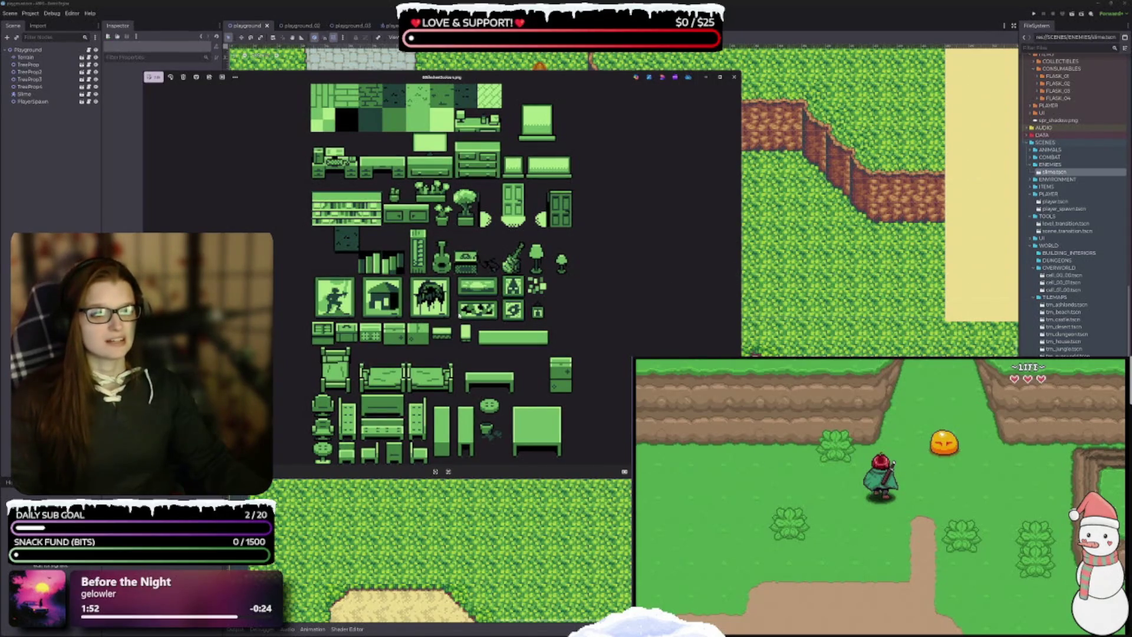
scroll(389, 348, up, 3)
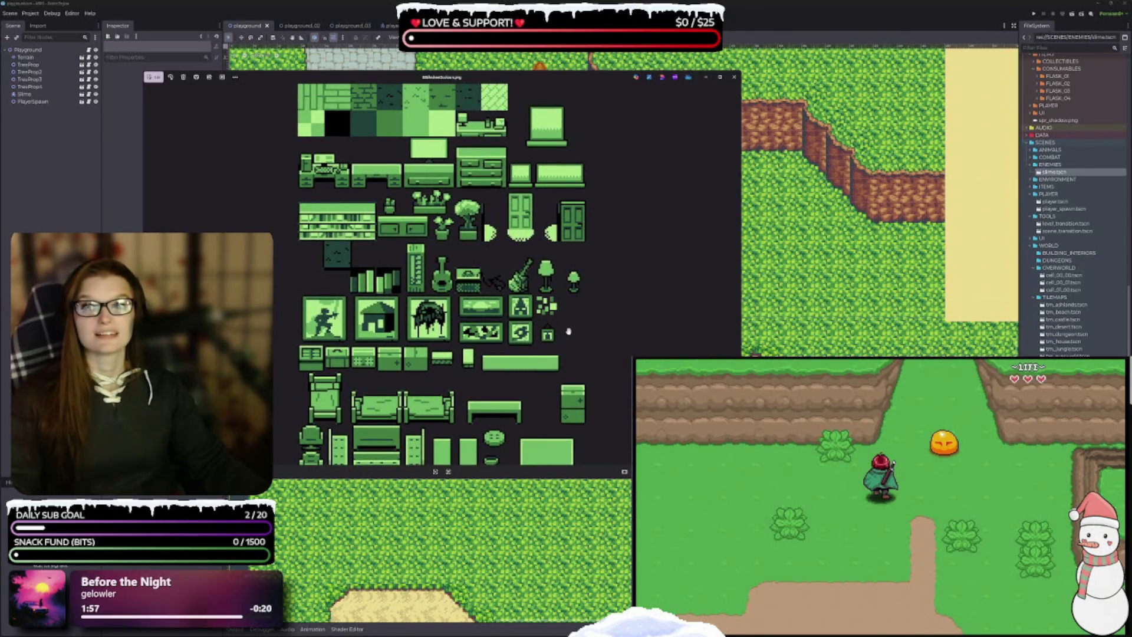
click(735, 274)
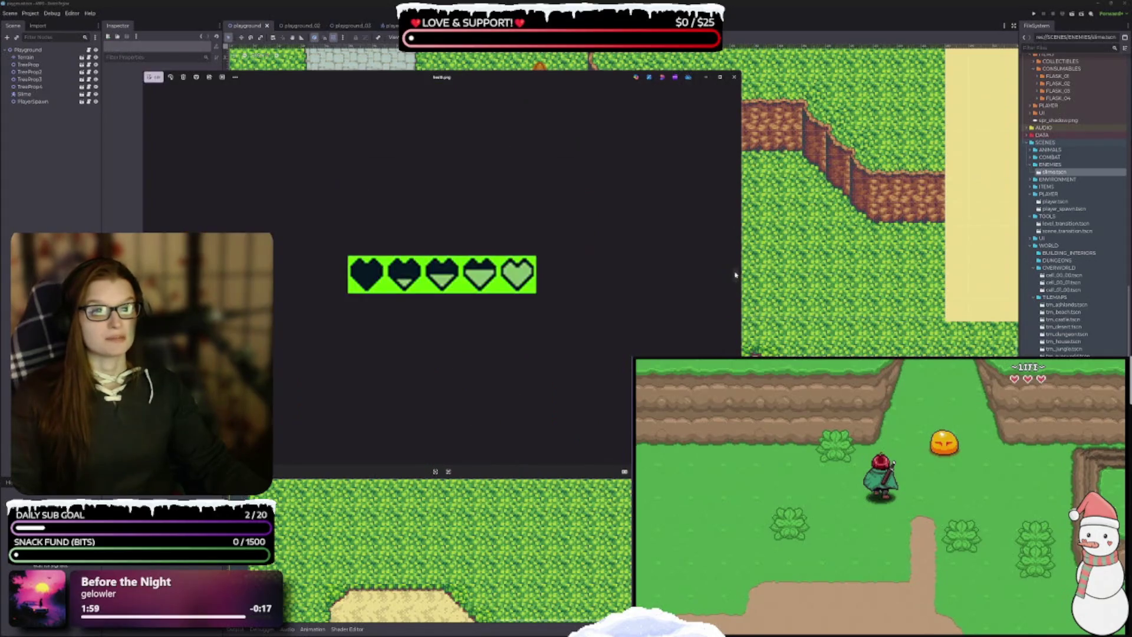
click(735, 276)
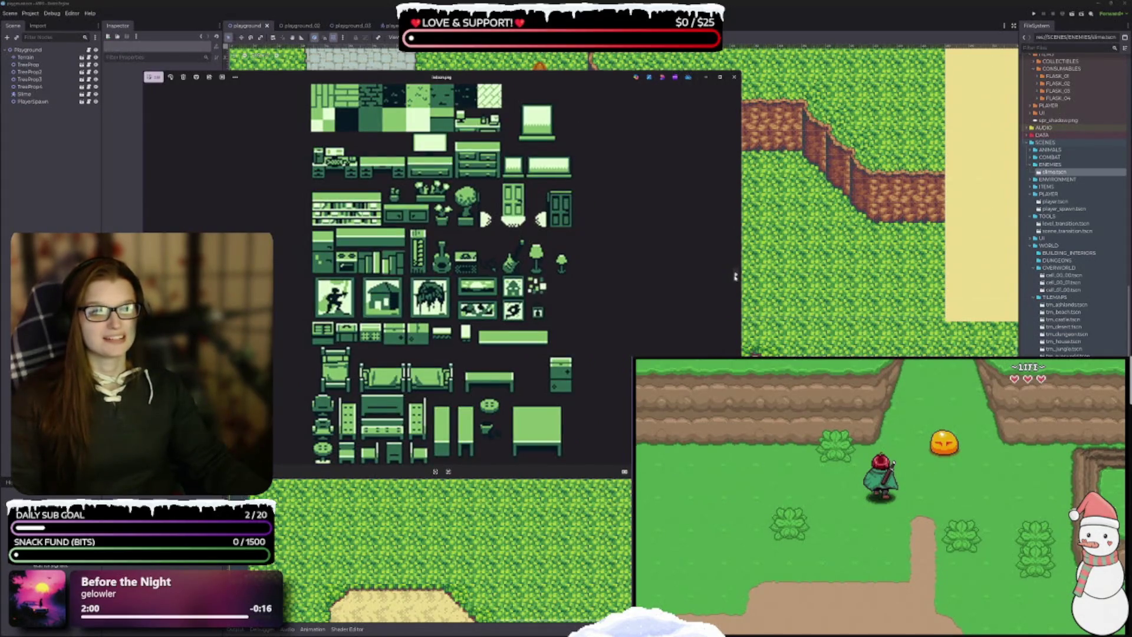
click(735, 276)
click(735, 276)
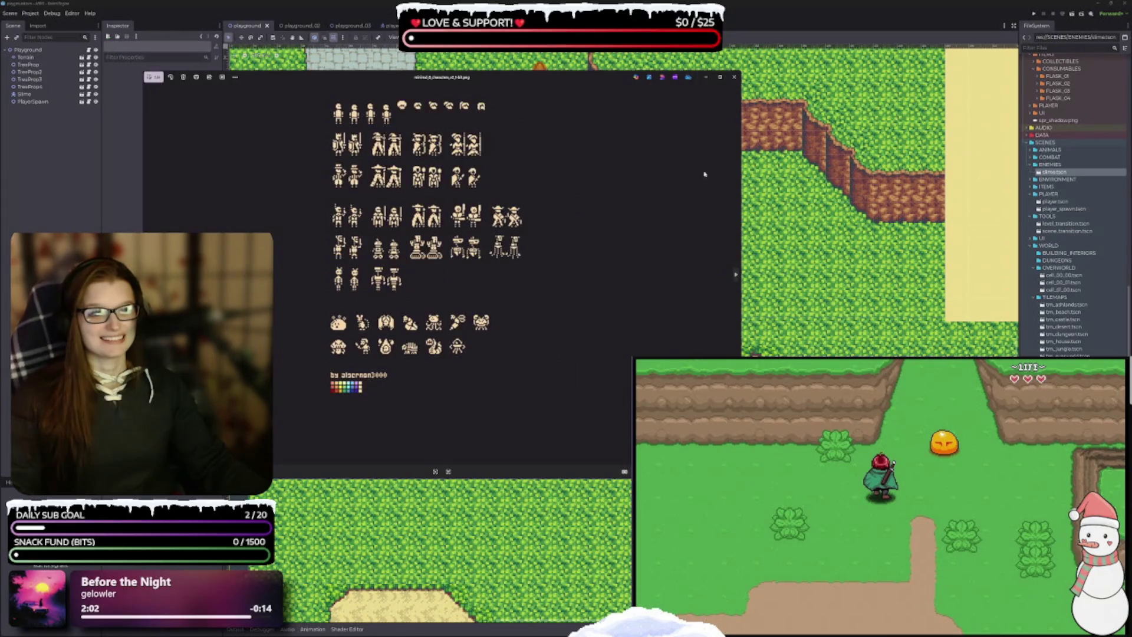
click(735, 77)
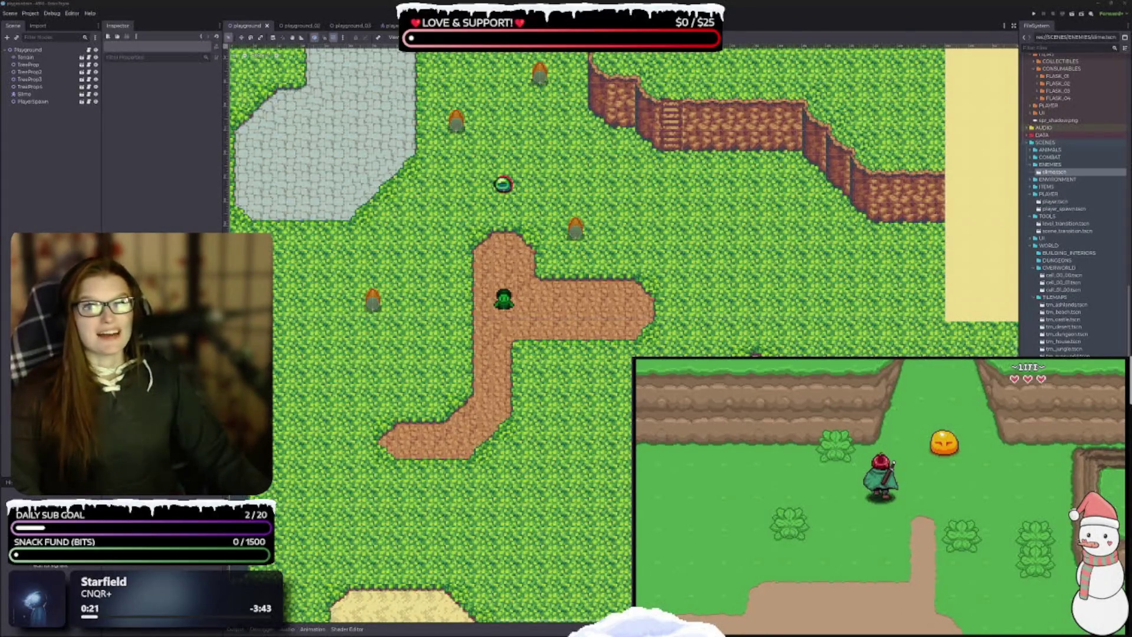
scroll(621, 332, down, 1)
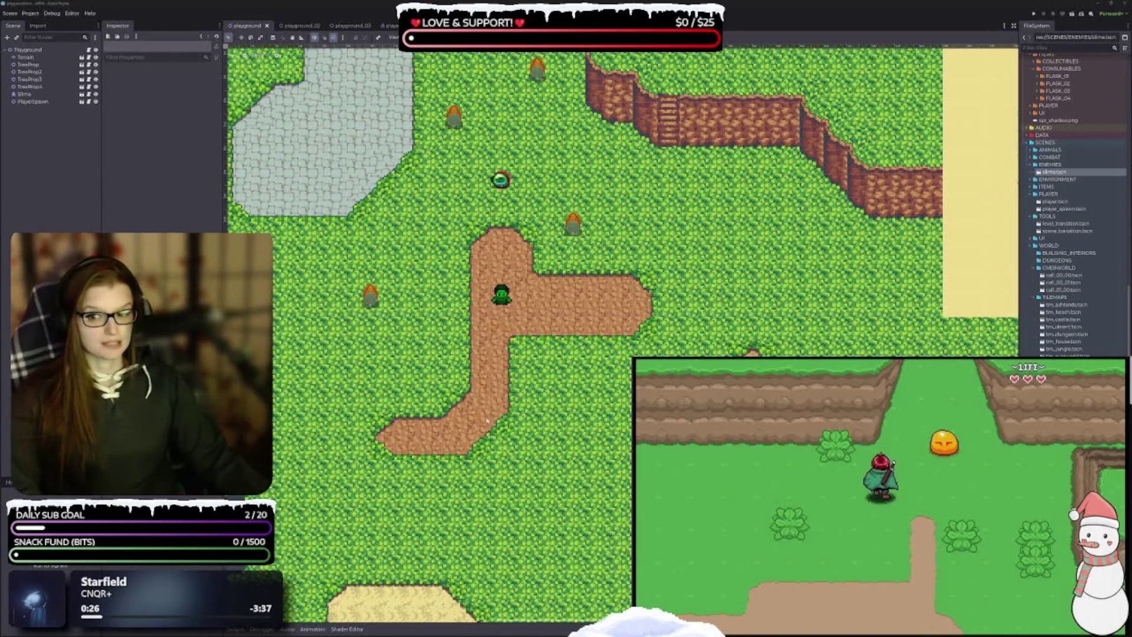
scroll(524, 352, left, 2)
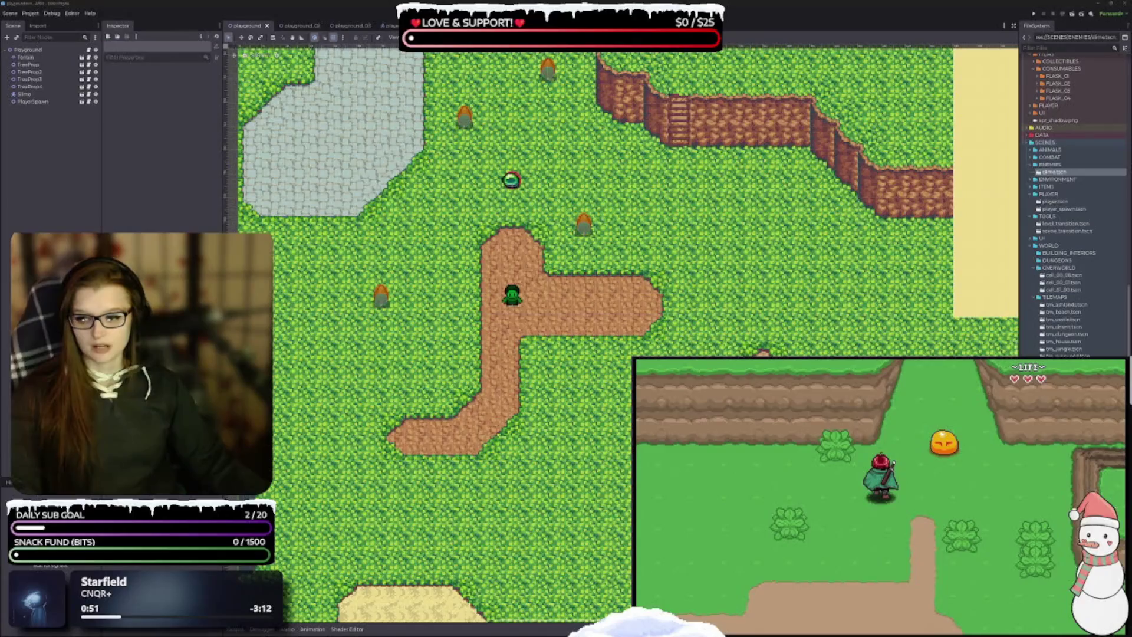
Step: Look over the Full-no-bg.png tileset in Aseprite, zooming and panning around it
key(alt+Tab)
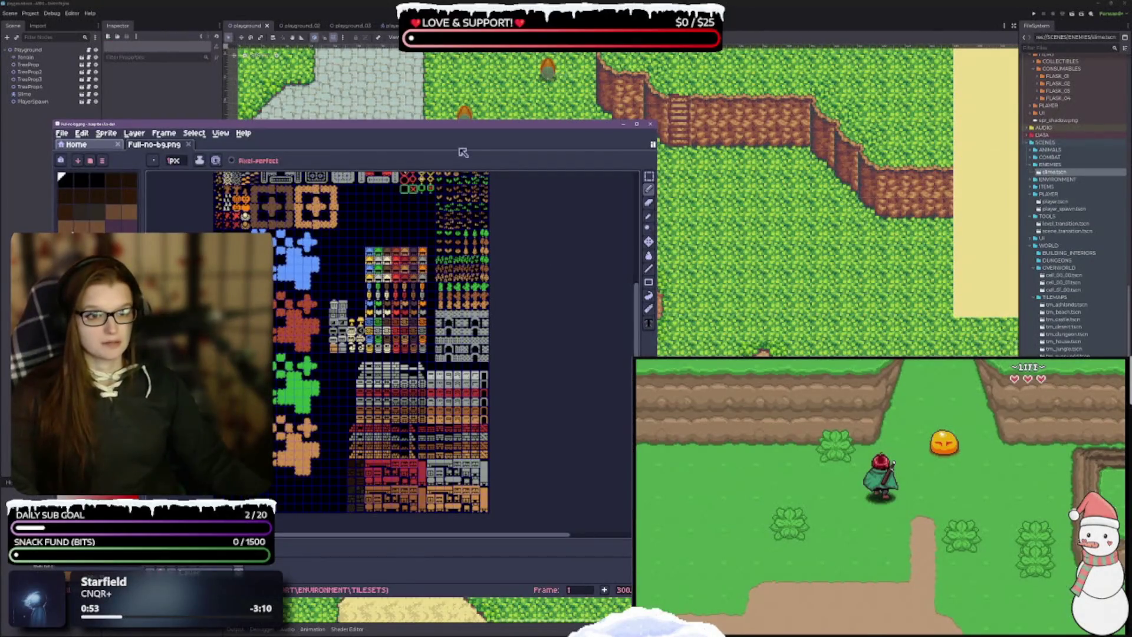
mouse_move(426, 126)
mouse_down()
mouse_move(511, 38)
mouse_move(469, 25)
mouse_up()
scroll(484, 318, up, 5)
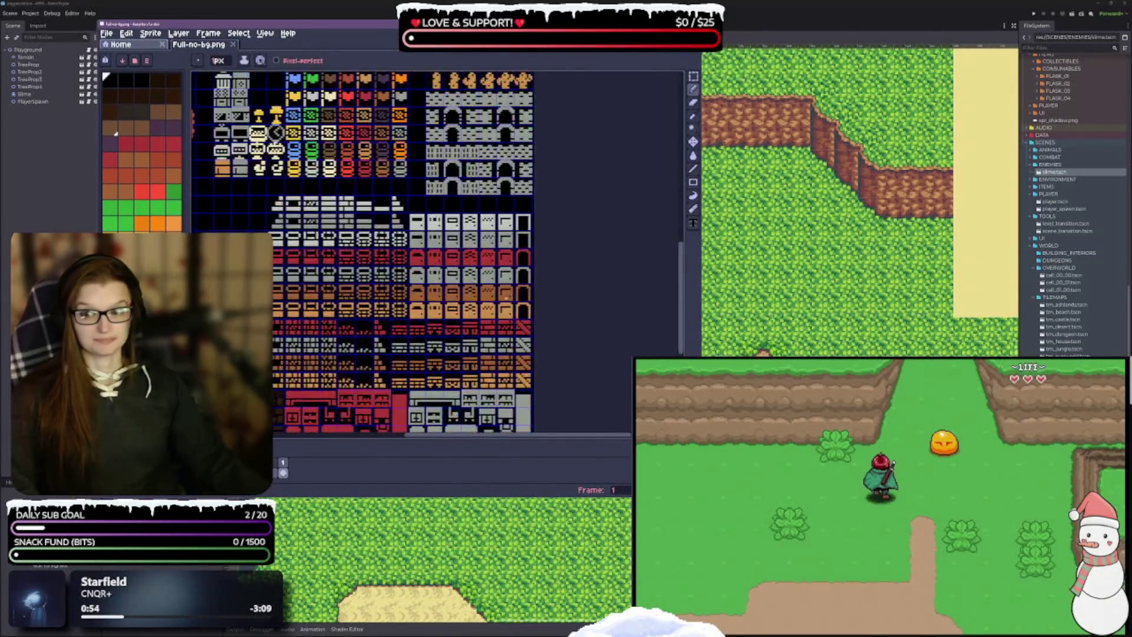
scroll(484, 318, down, 3)
scroll(497, 389, up, 1)
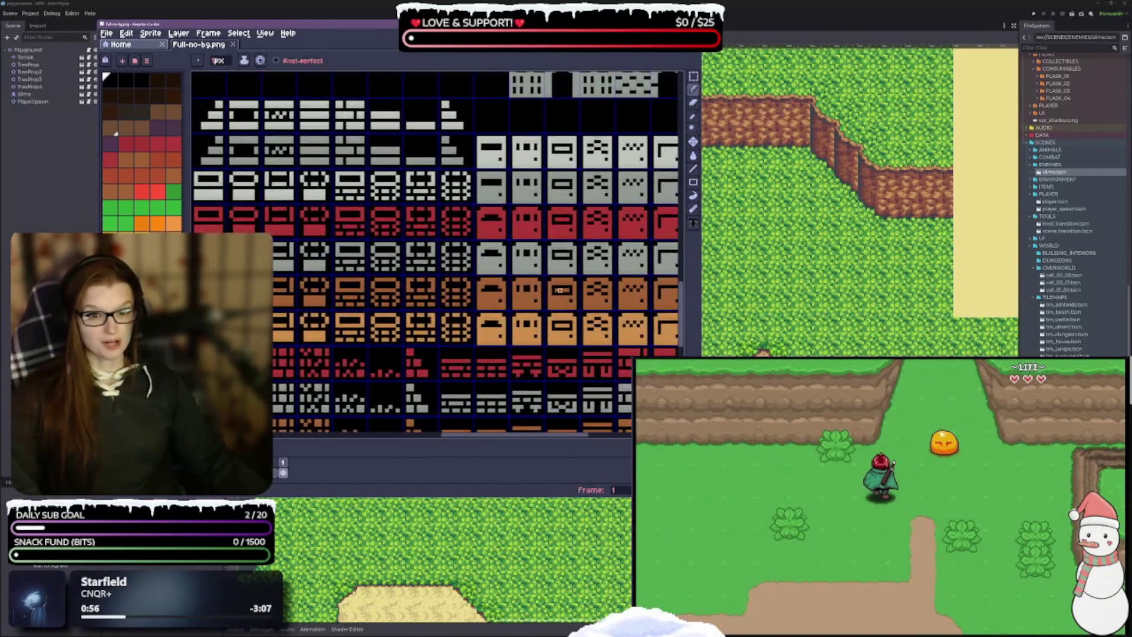
scroll(352, 120, down, 3)
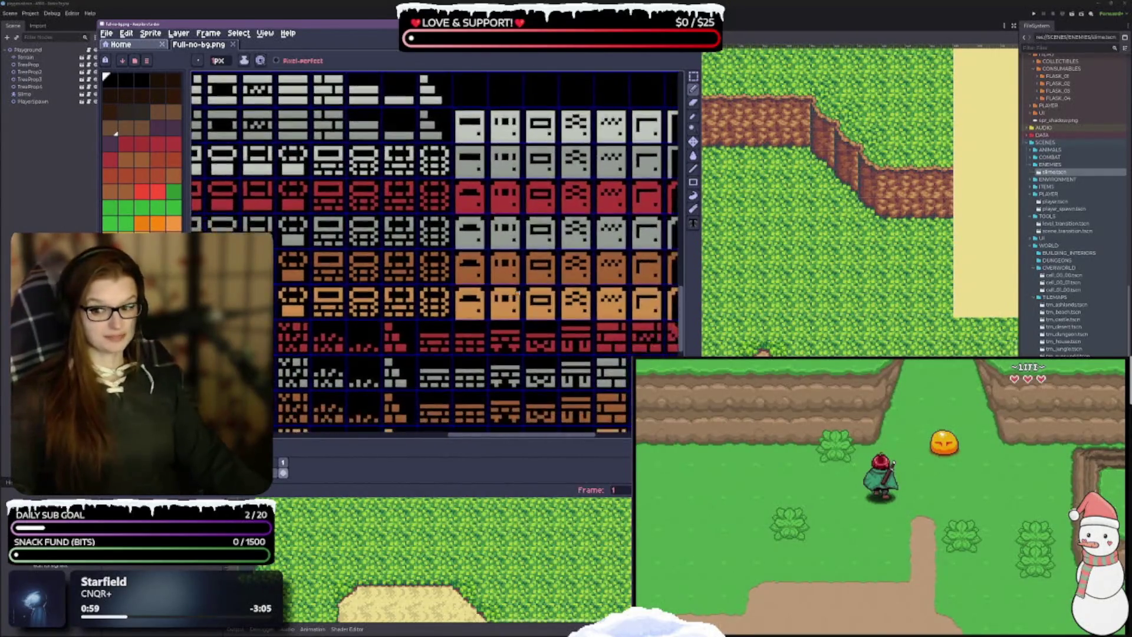
scroll(413, 253, up, 5)
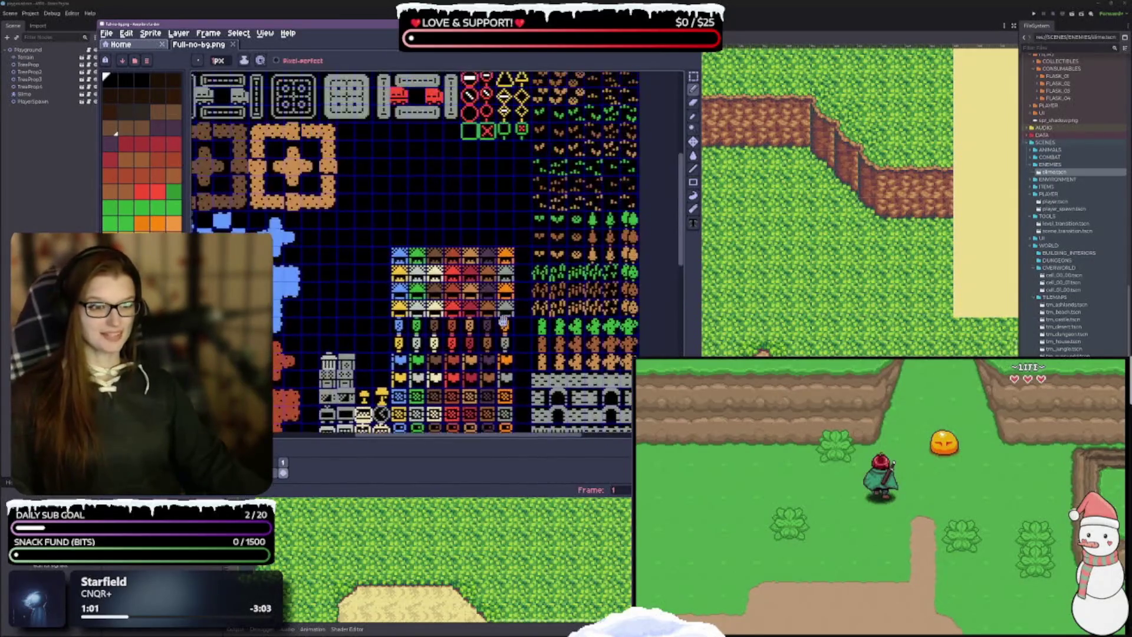
scroll(429, 335, up, 5)
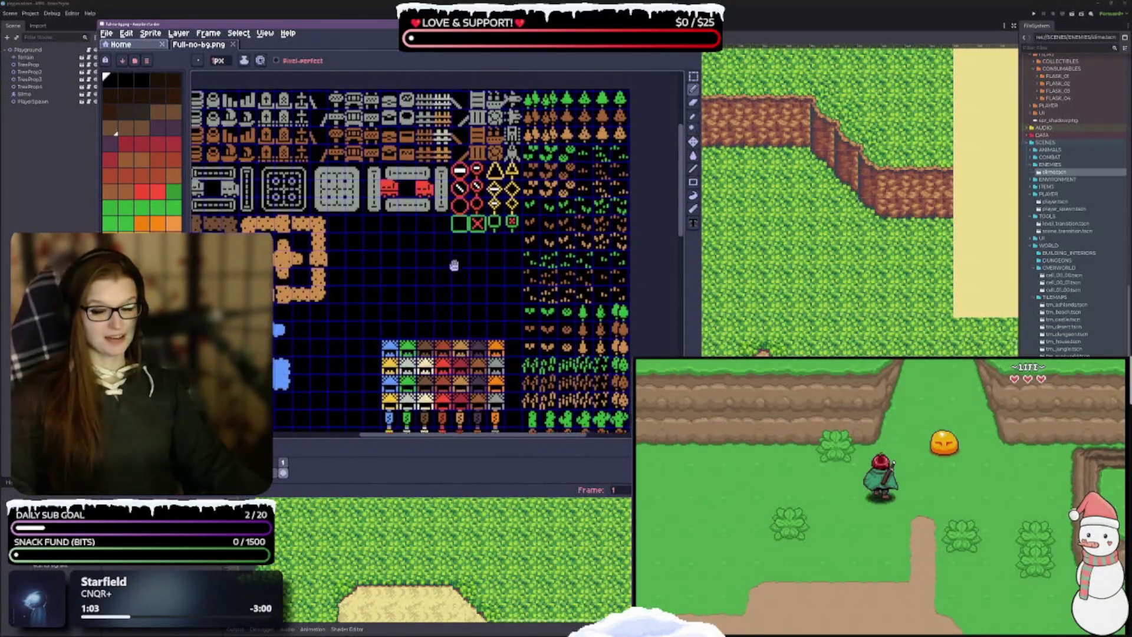
drag(430, 335, 460, 298)
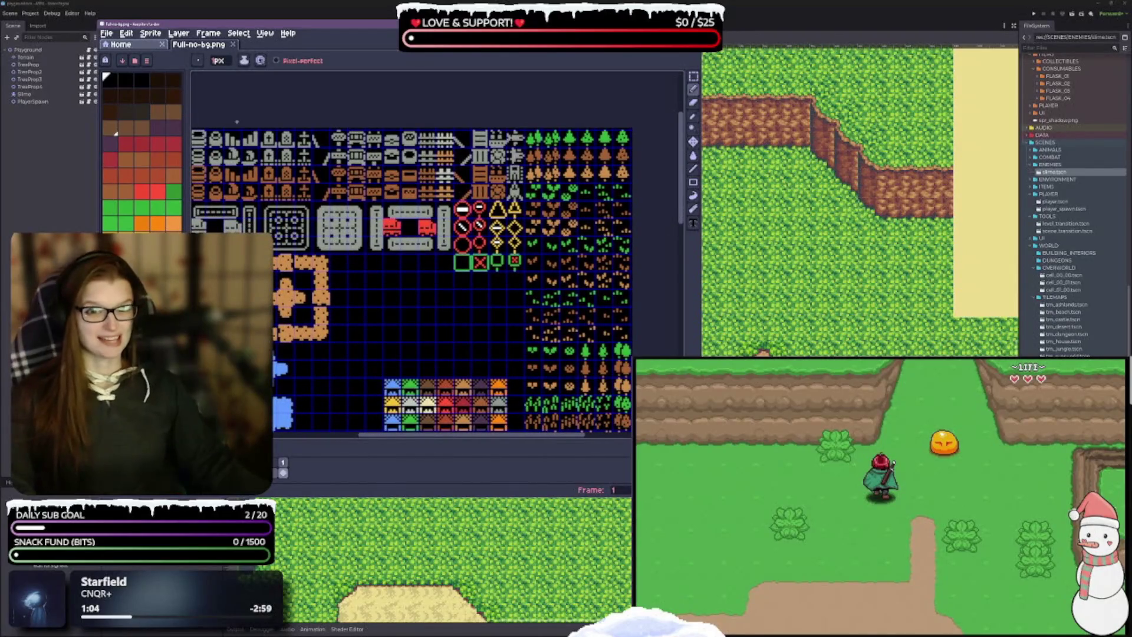
Step: Close Aseprite's Home tab, then close Aseprite to return to Godot
click(161, 44)
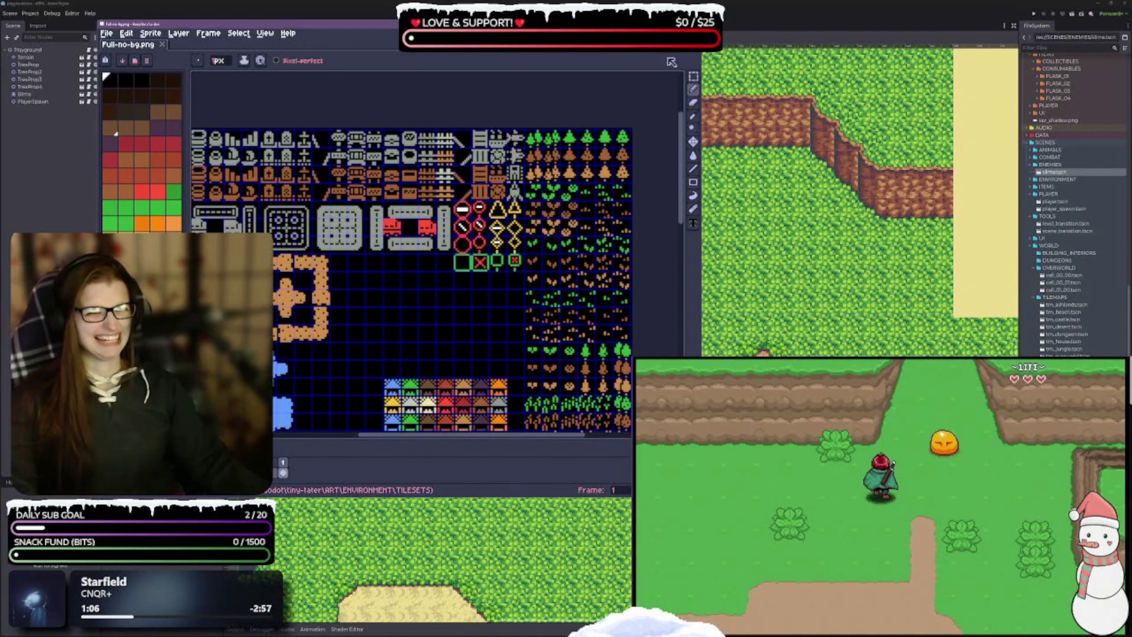
drag(310, 25, 330, 52)
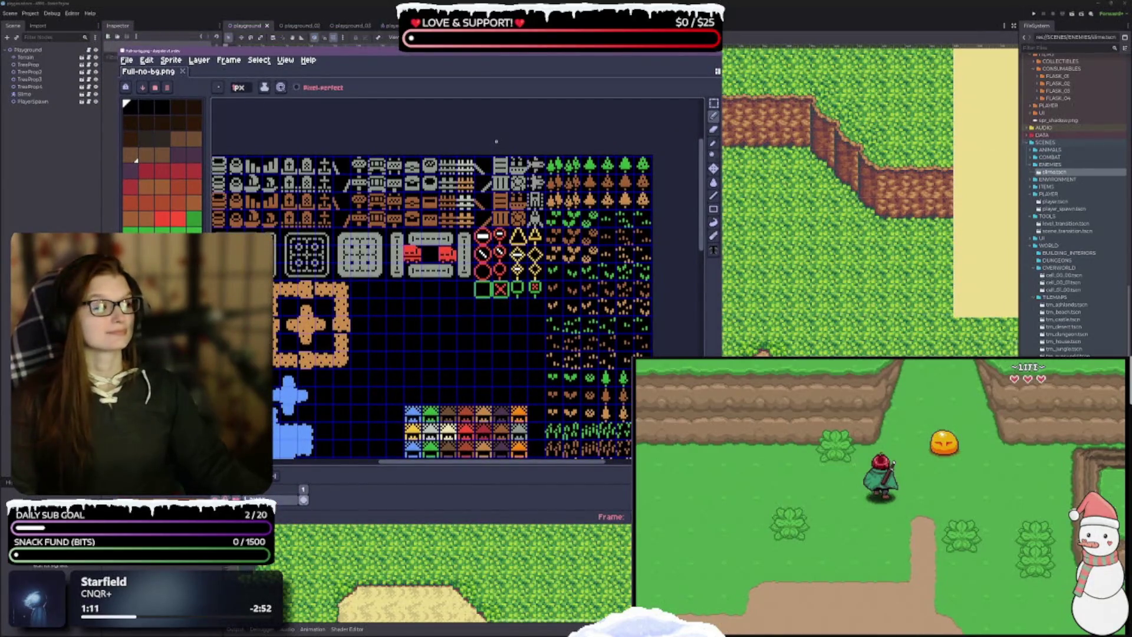
click(688, 52)
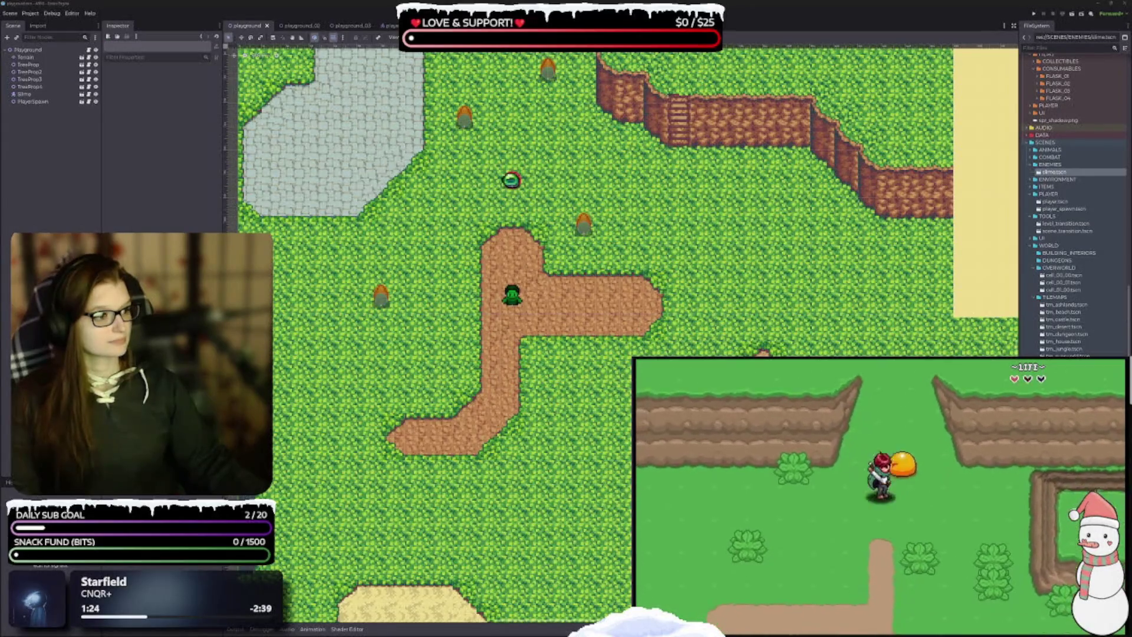
Step: Expand the UI folder to reveal the HUD folder, player_hud.tscn and ui_heart.tscn
click(1036, 238)
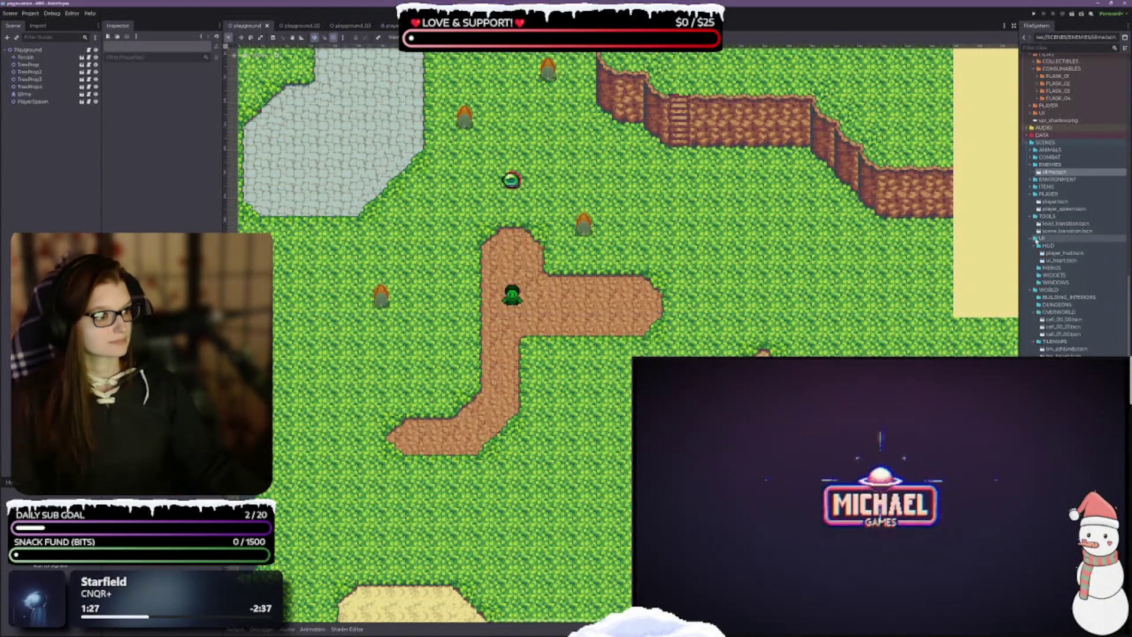
Step: Open player_hud.tscn and position its row of hearts in the canvas view
double_click(1077, 254)
scroll(675, 308, down, 2)
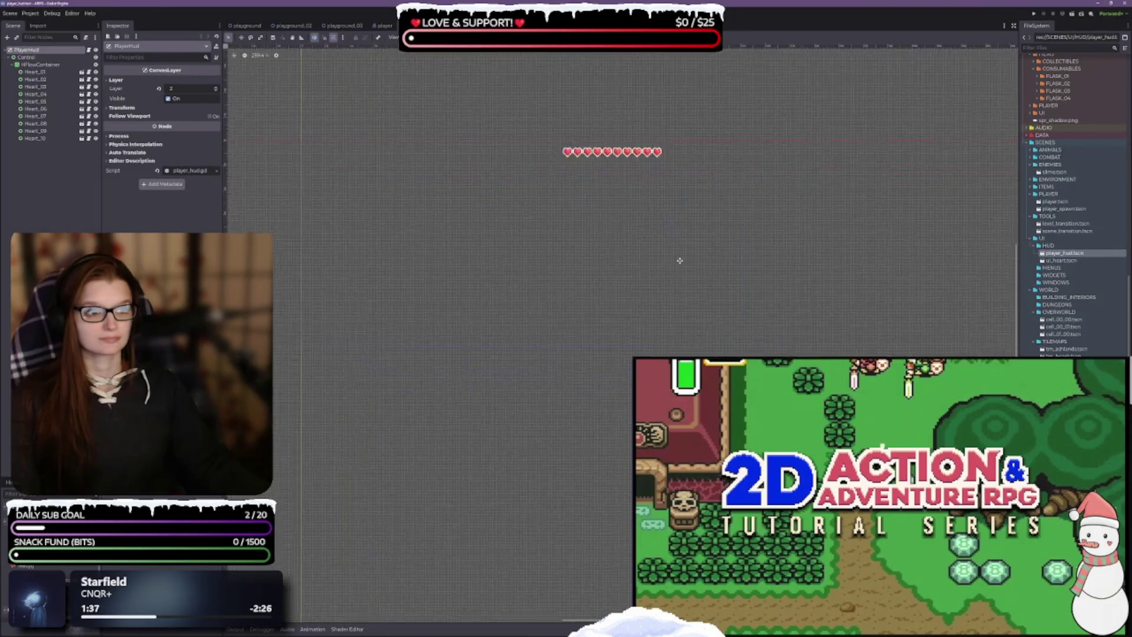
scroll(653, 253, down, 3)
scroll(498, 248, up, 4)
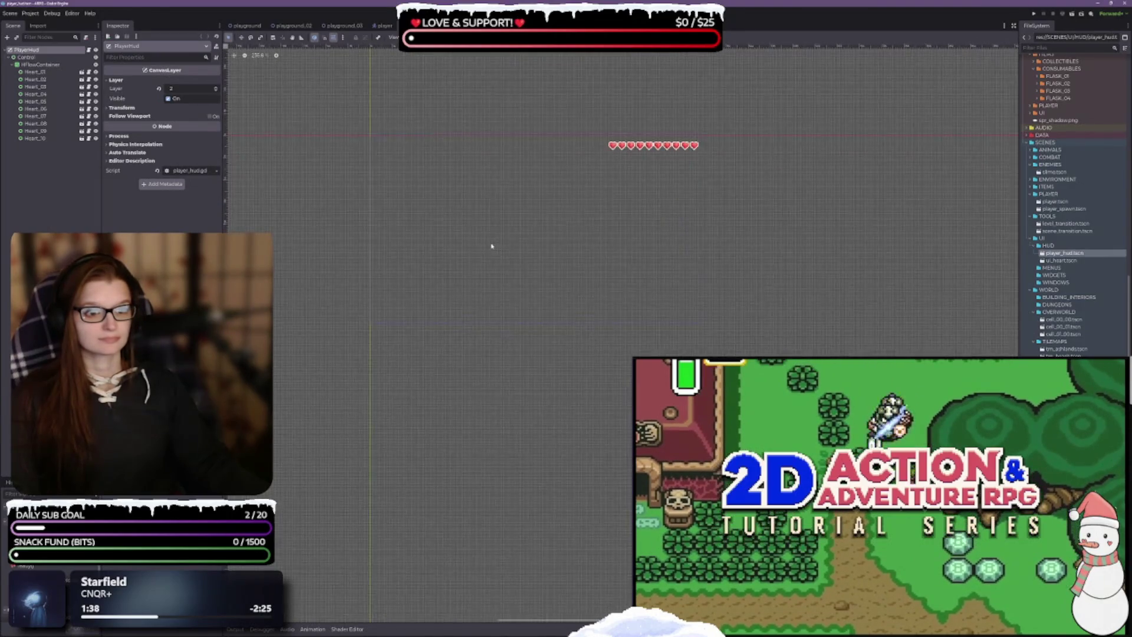
drag(541, 307, 541, 286)
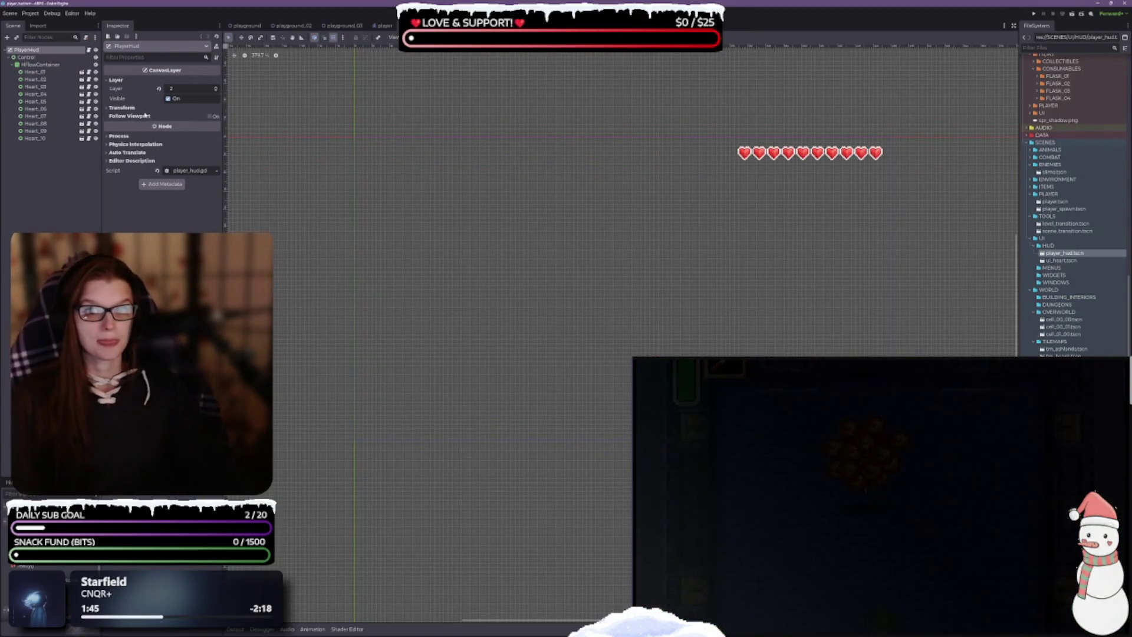
Step: Expand the Process and Physics Interpolation sections, then select the Control node
click(117, 137)
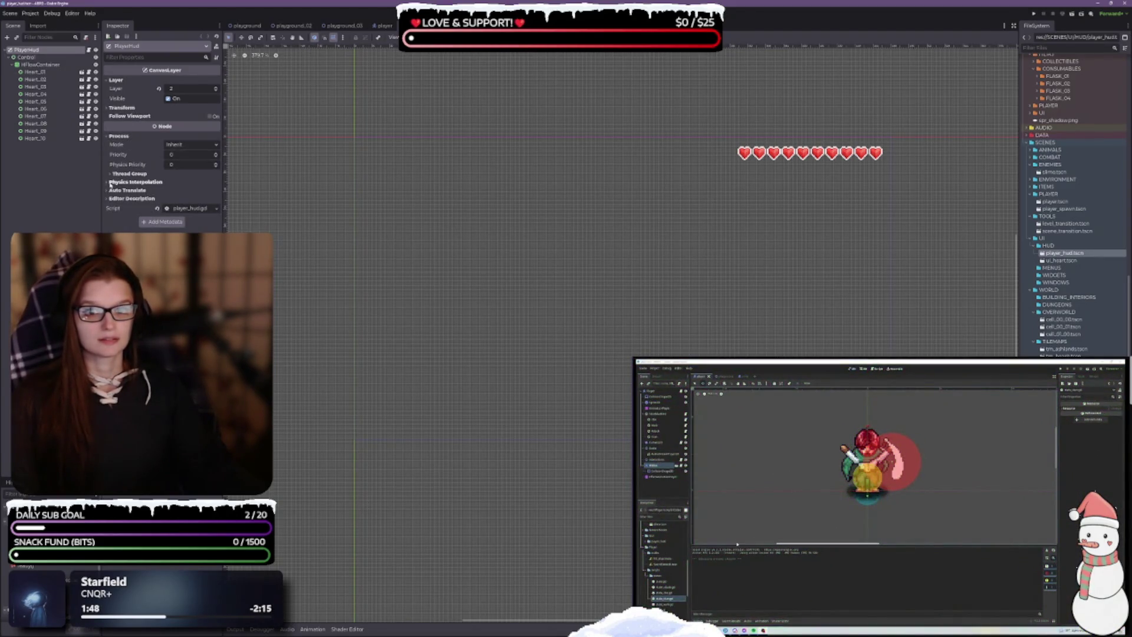
click(109, 183)
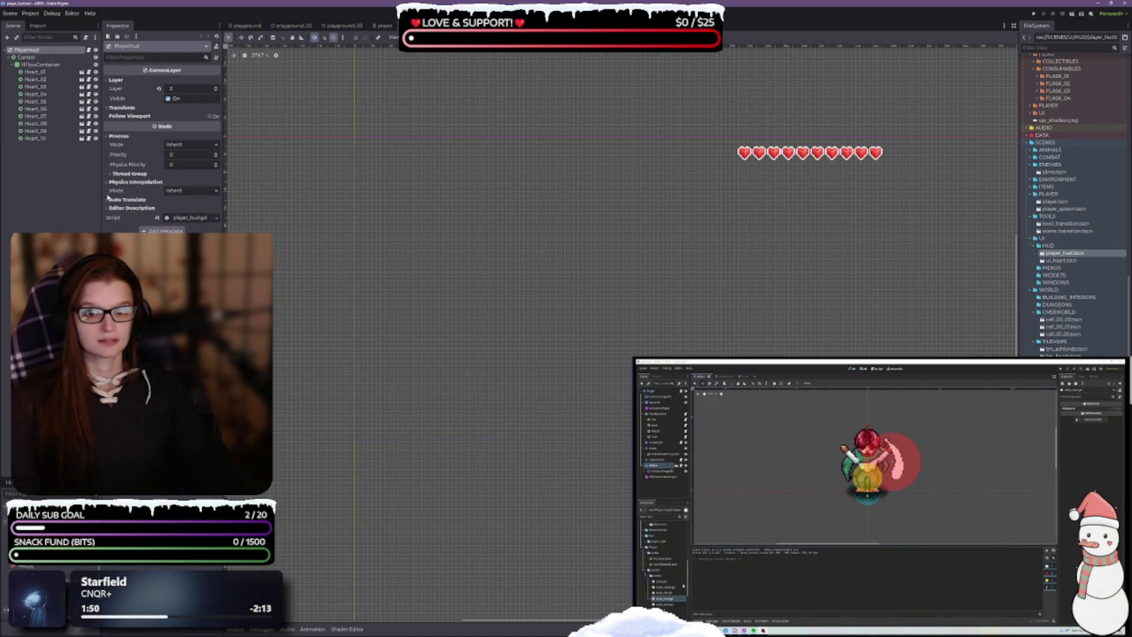
click(44, 58)
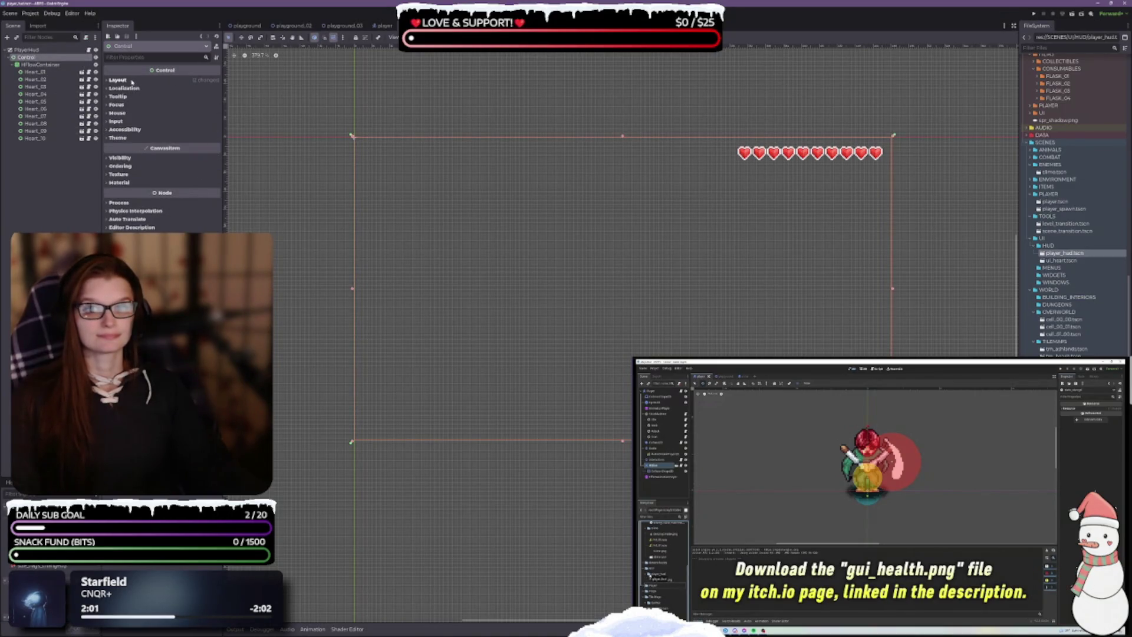
Step: Change the HUD Control node's Mouse Filter from Stop to Ignore
click(117, 114)
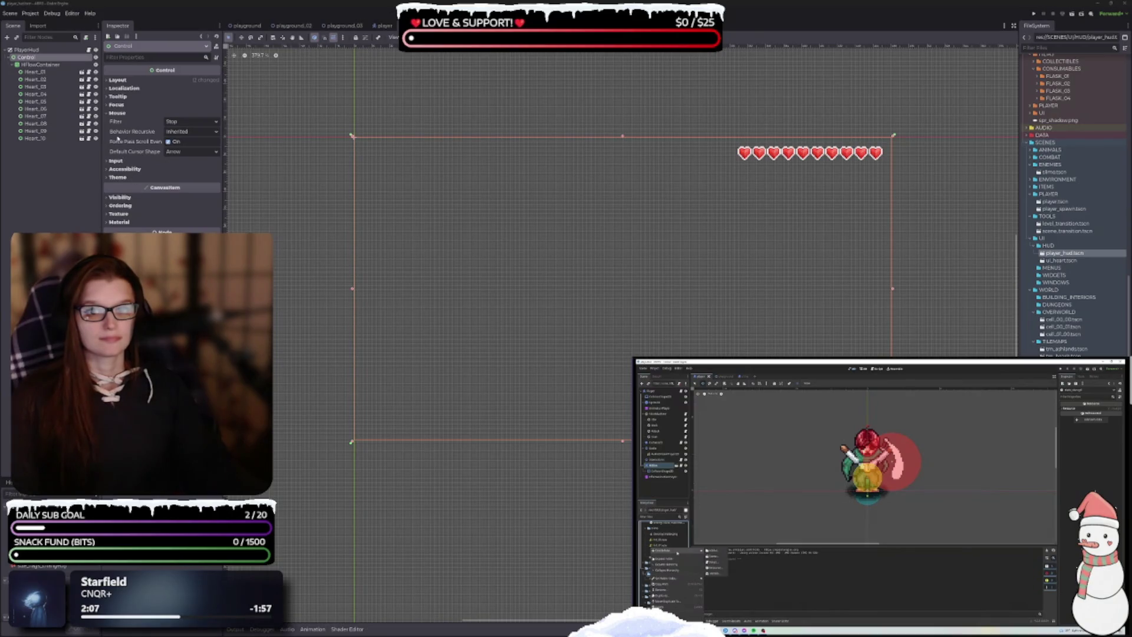
click(117, 105)
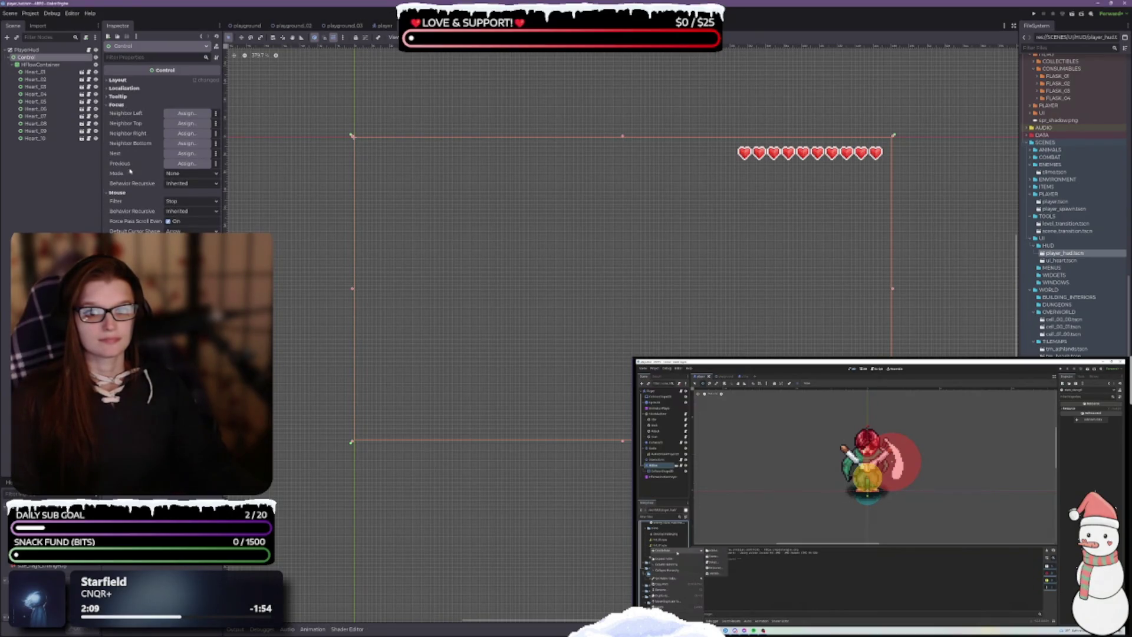
mouse_move(134, 185)
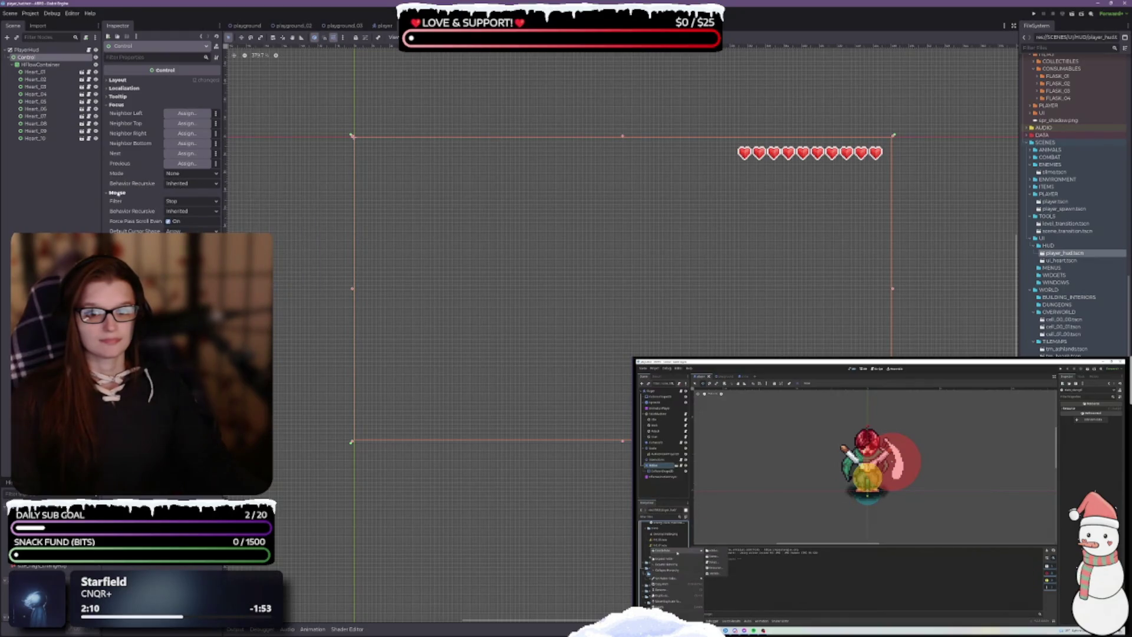
mouse_move(115, 201)
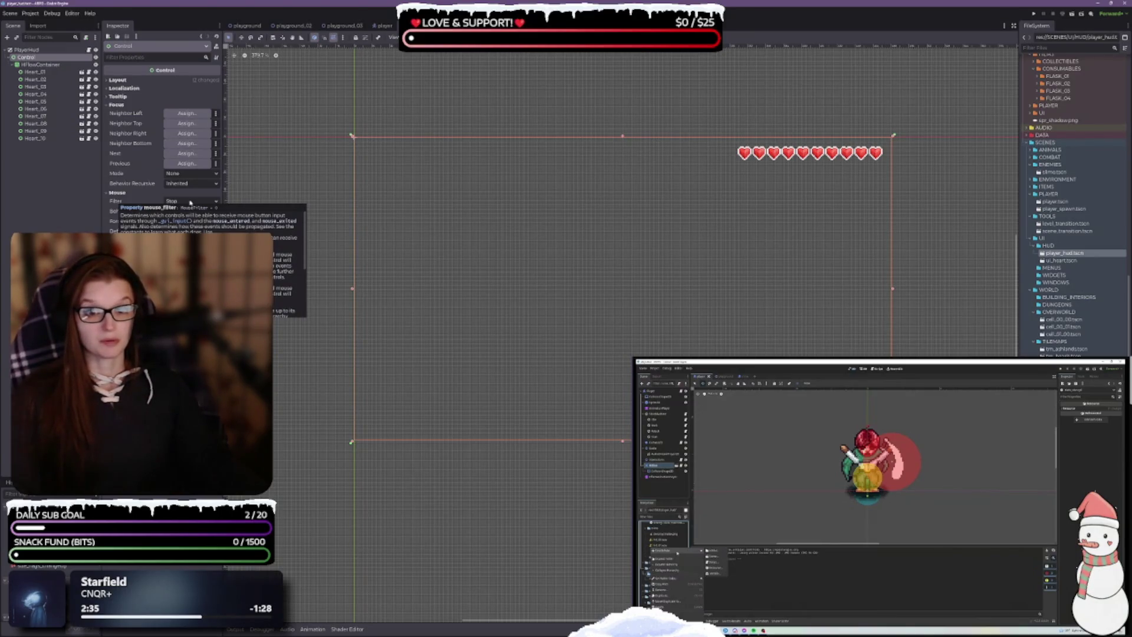
click(186, 202)
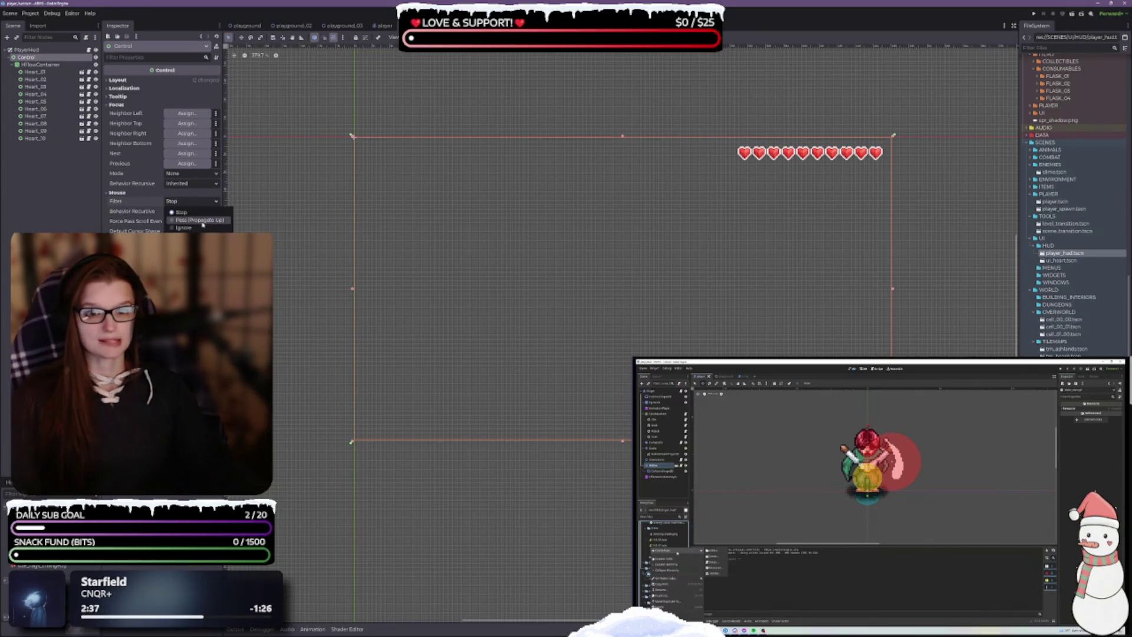
click(186, 227)
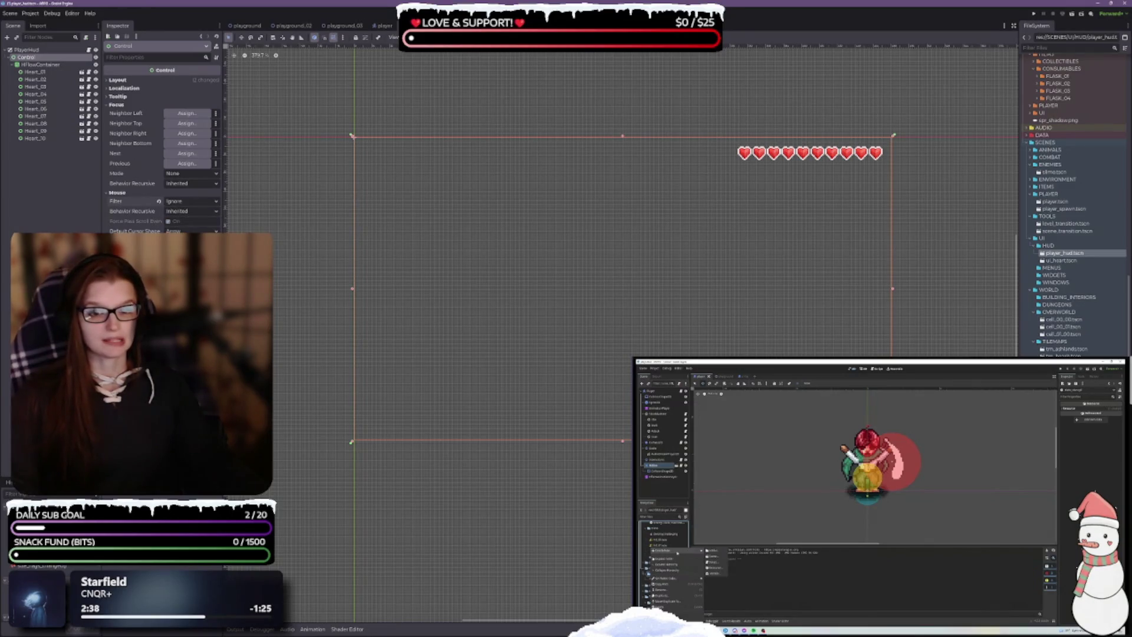
drag(610, 222, 587, 219)
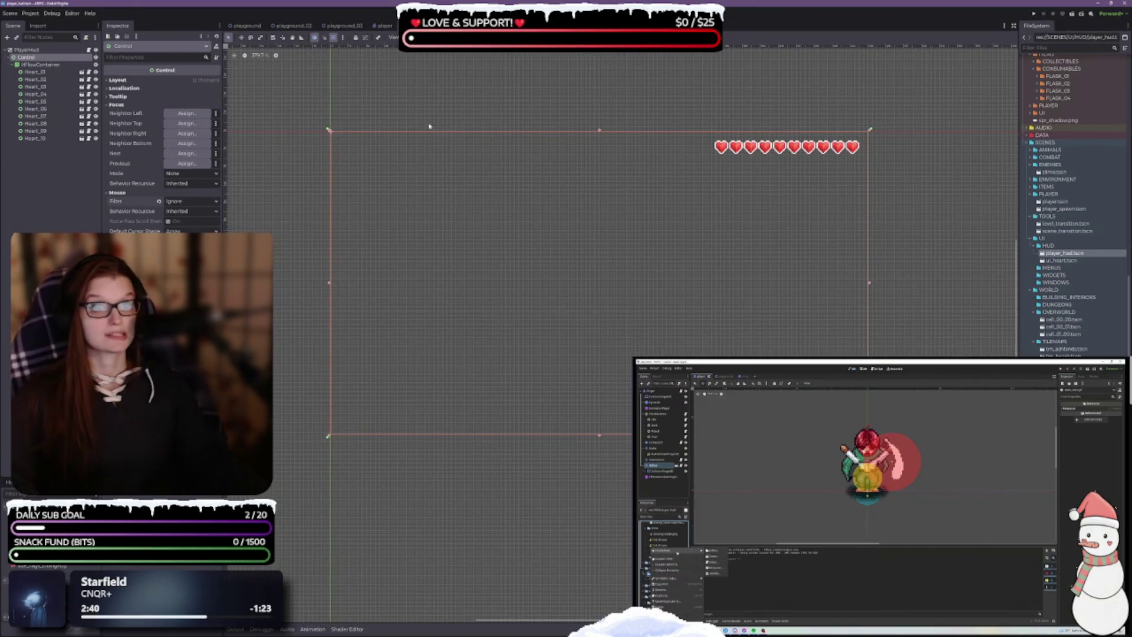
Step: Run the playground scene and walk the player into the slime so a heart empties
click(246, 26)
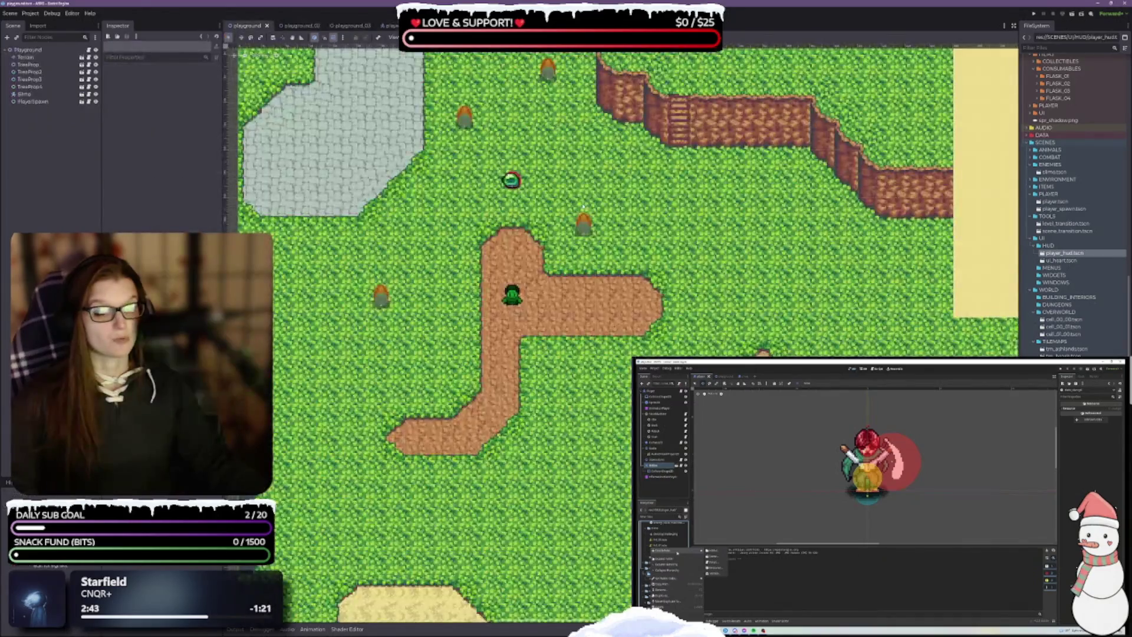
click(1071, 13)
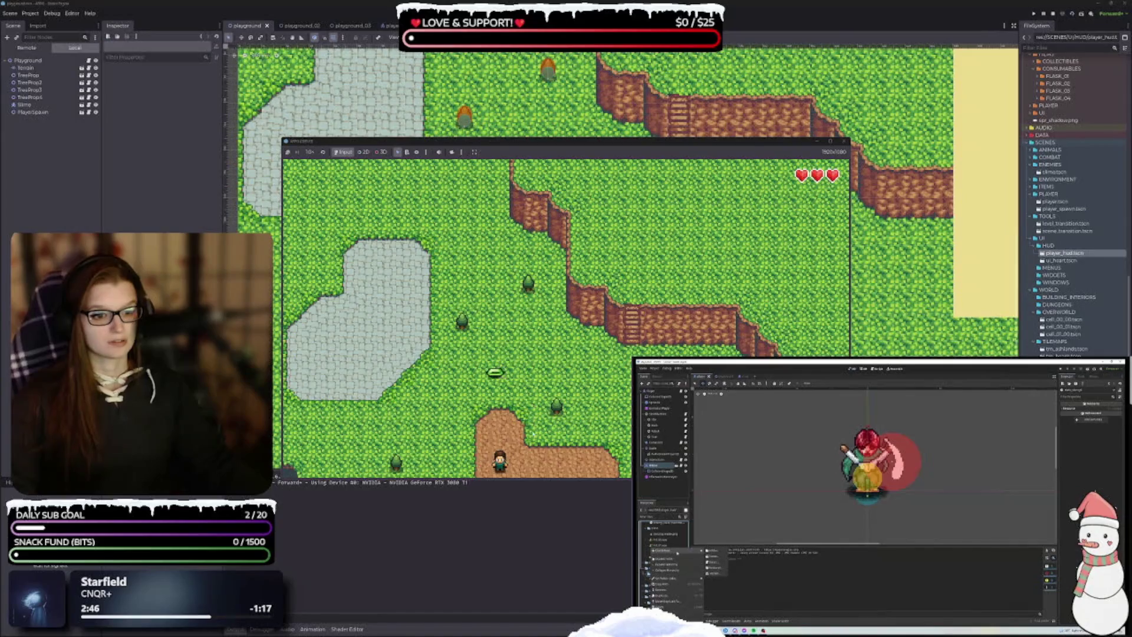
key(Up)
key(Right)
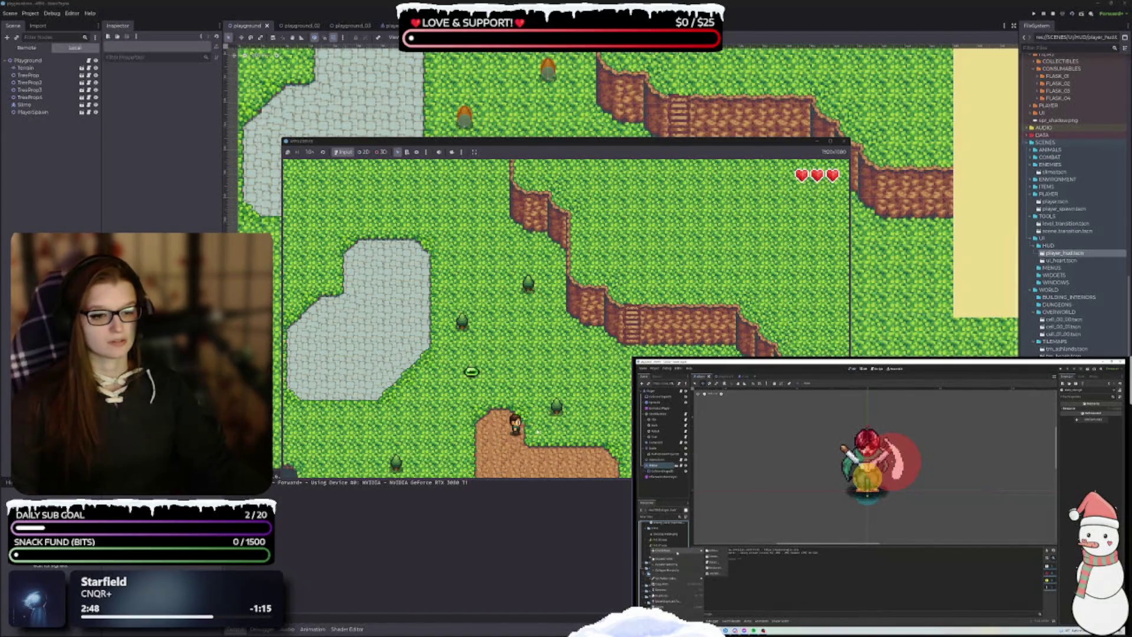
key(Left)
key(Up)
key(Right)
key(Left)
key(Down)
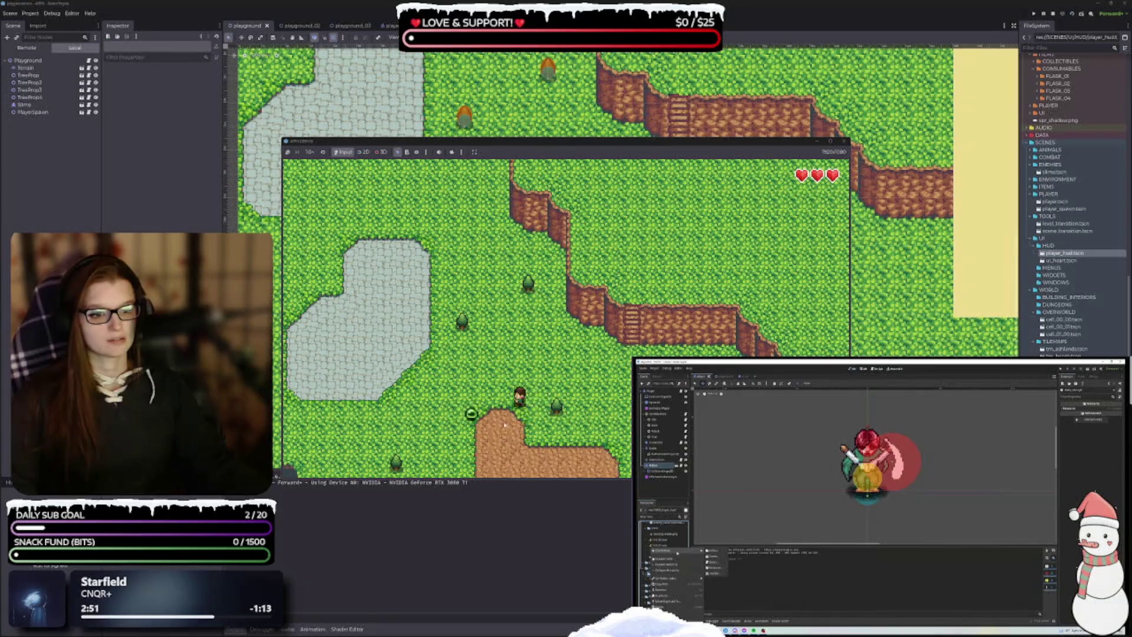
key(Up)
key(Right)
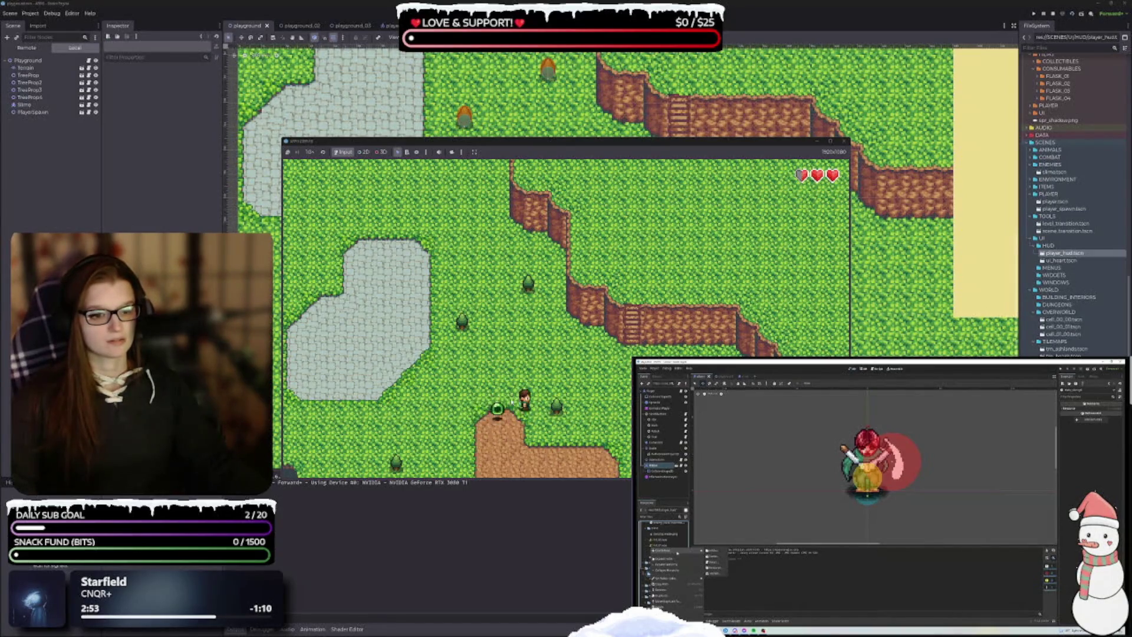
Step: Move the player away from the slime, stop the game, and collapse the Output panel
key(Up)
key(Left)
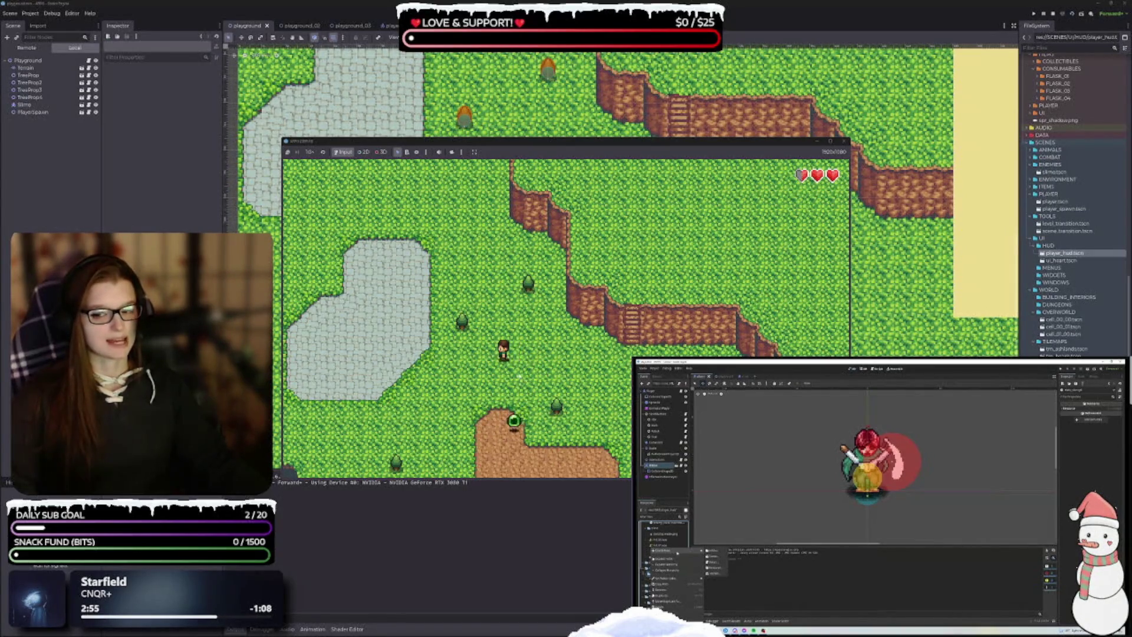
key(Escape)
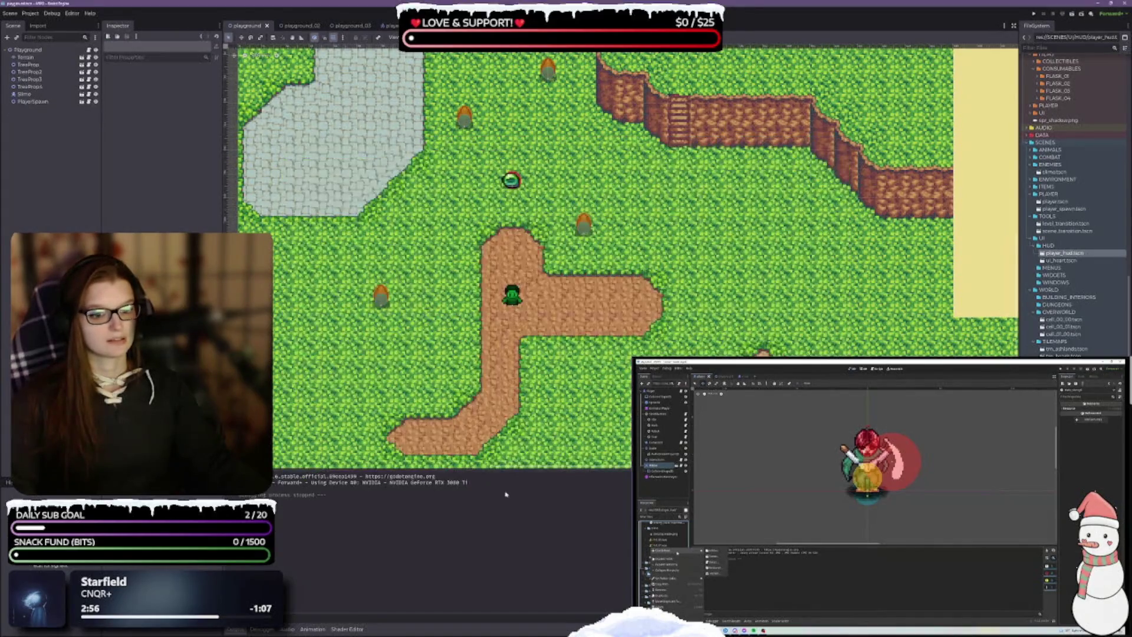
click(235, 629)
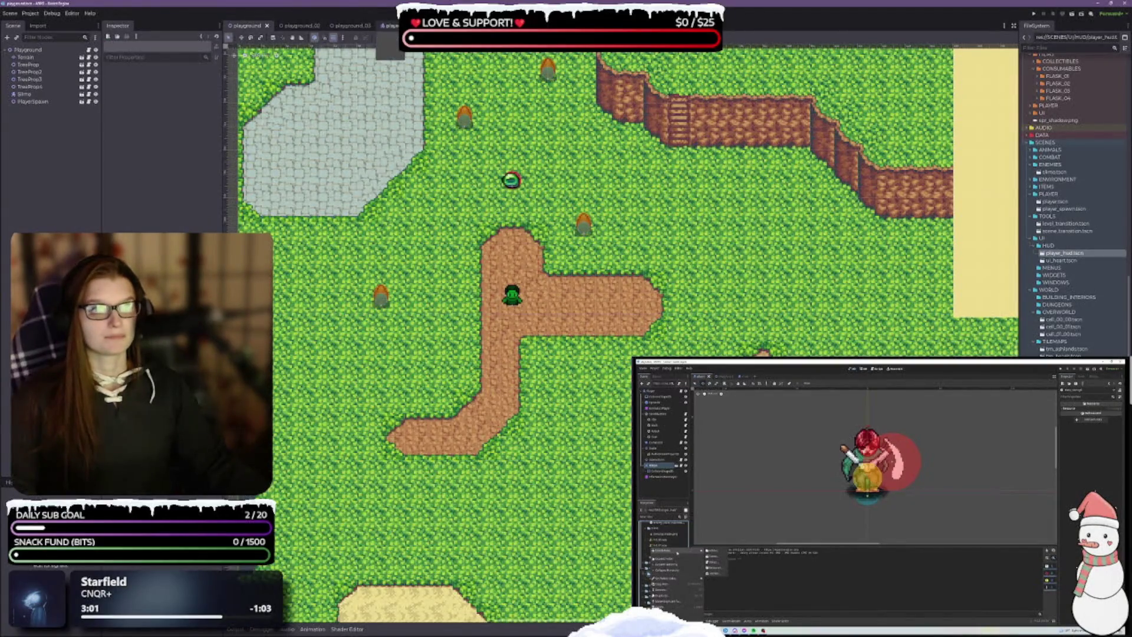
Step: On the player_hud scene, inspect the PlayerHud, HFlowContainer and Control node settings
click(386, 25)
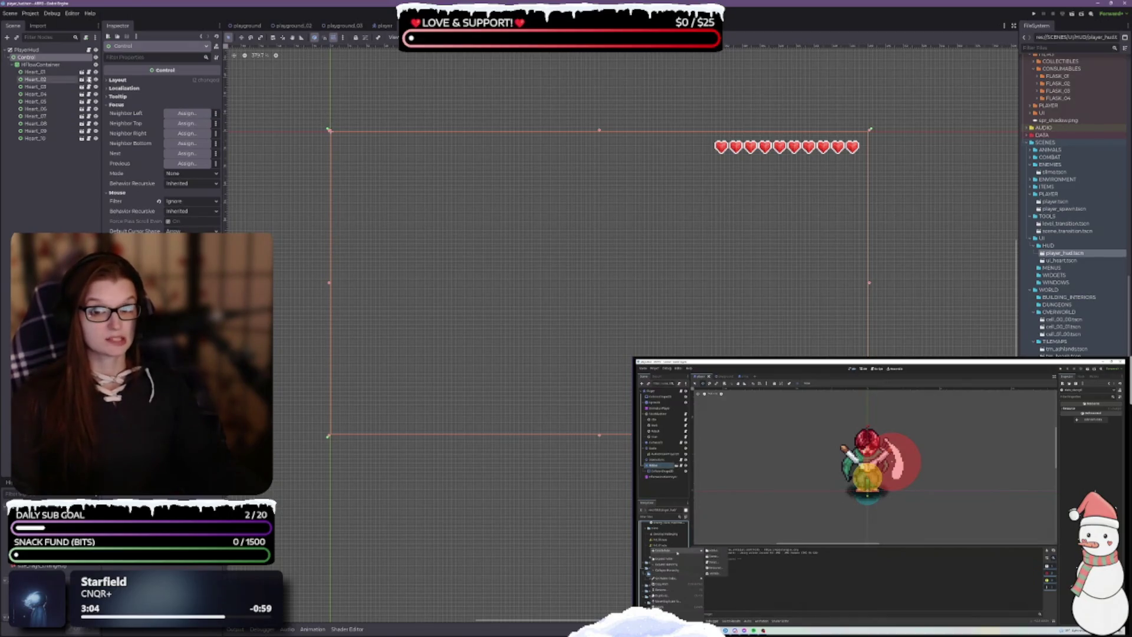
click(27, 50)
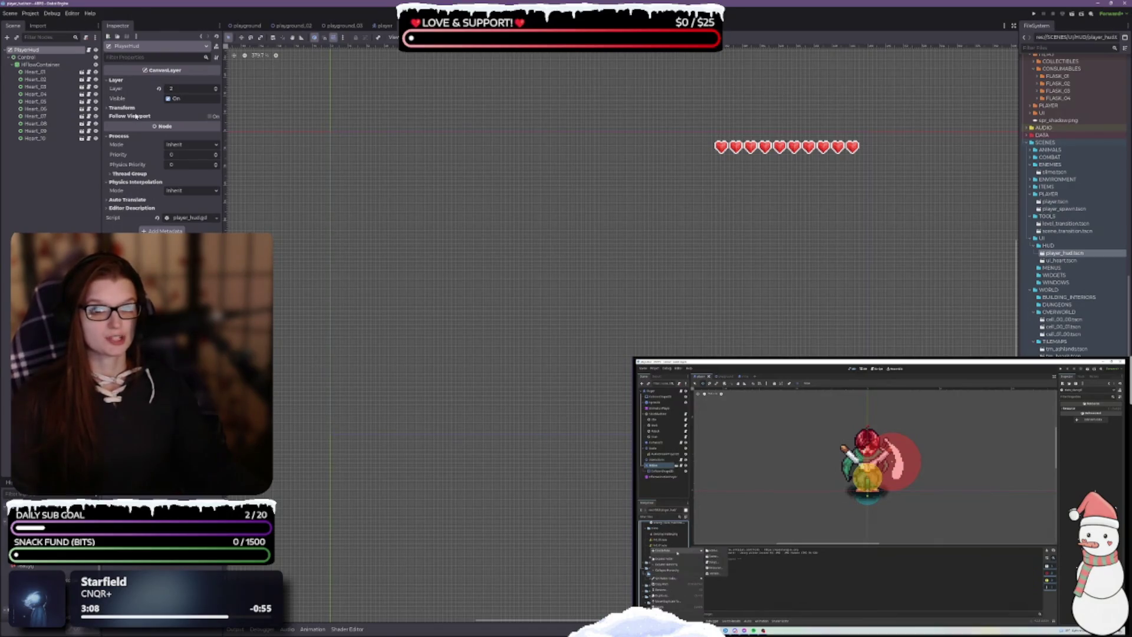
click(37, 64)
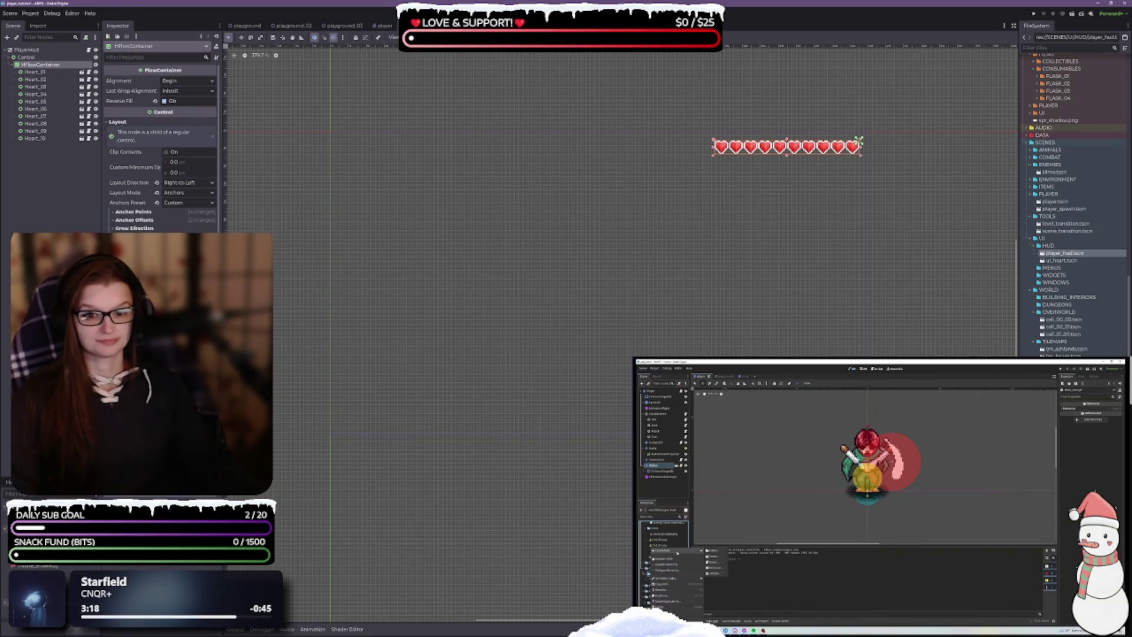
click(26, 58)
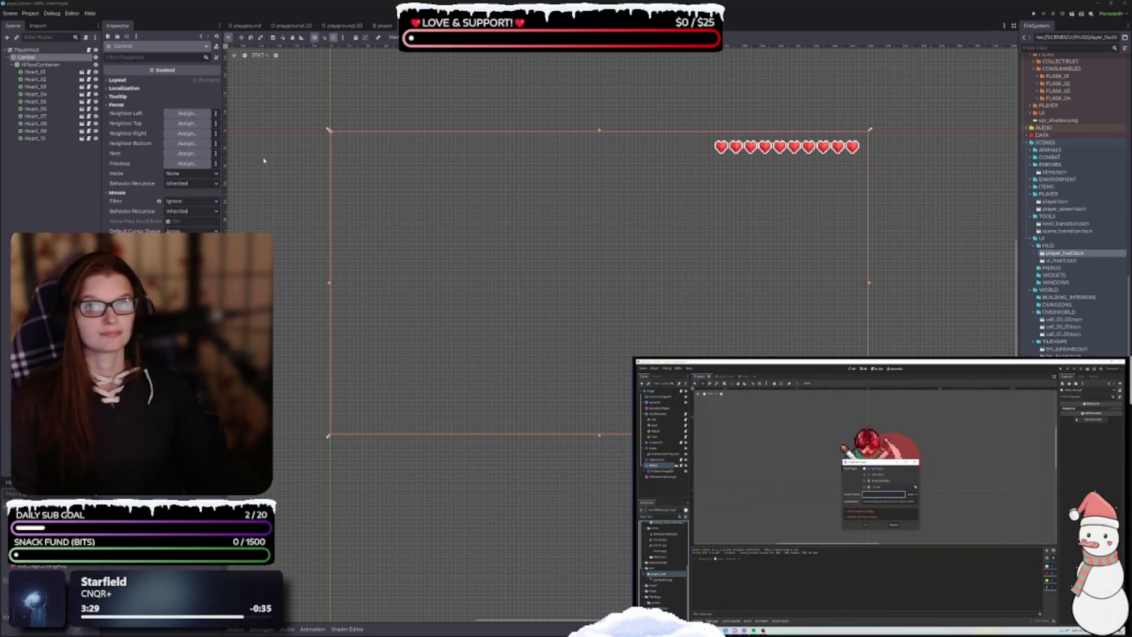
click(30, 13)
click(47, 27)
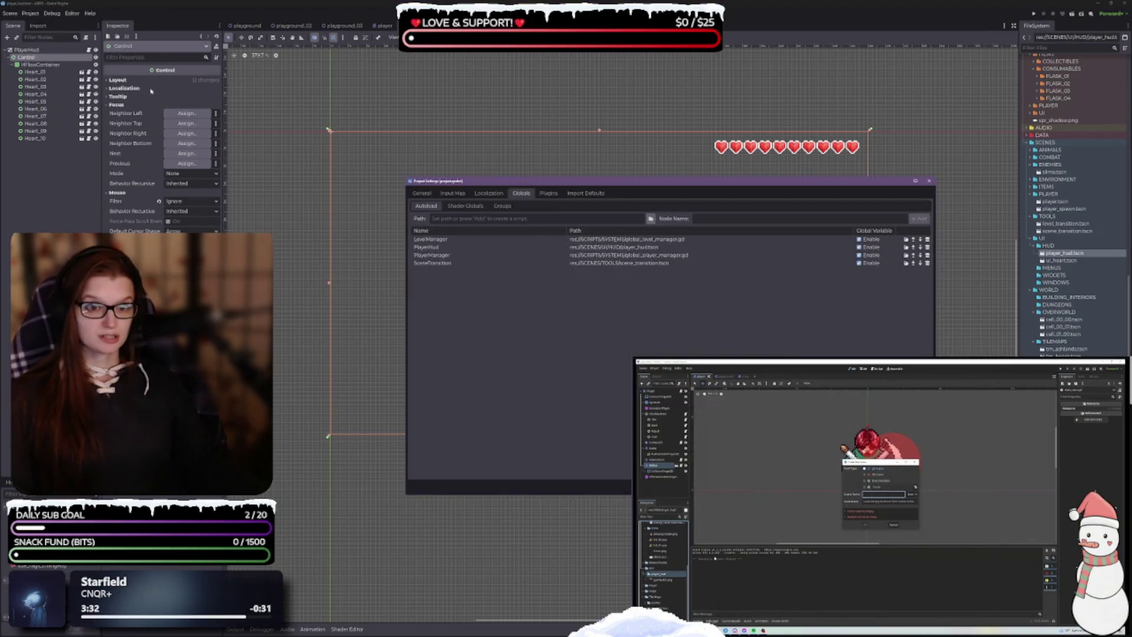
click(452, 193)
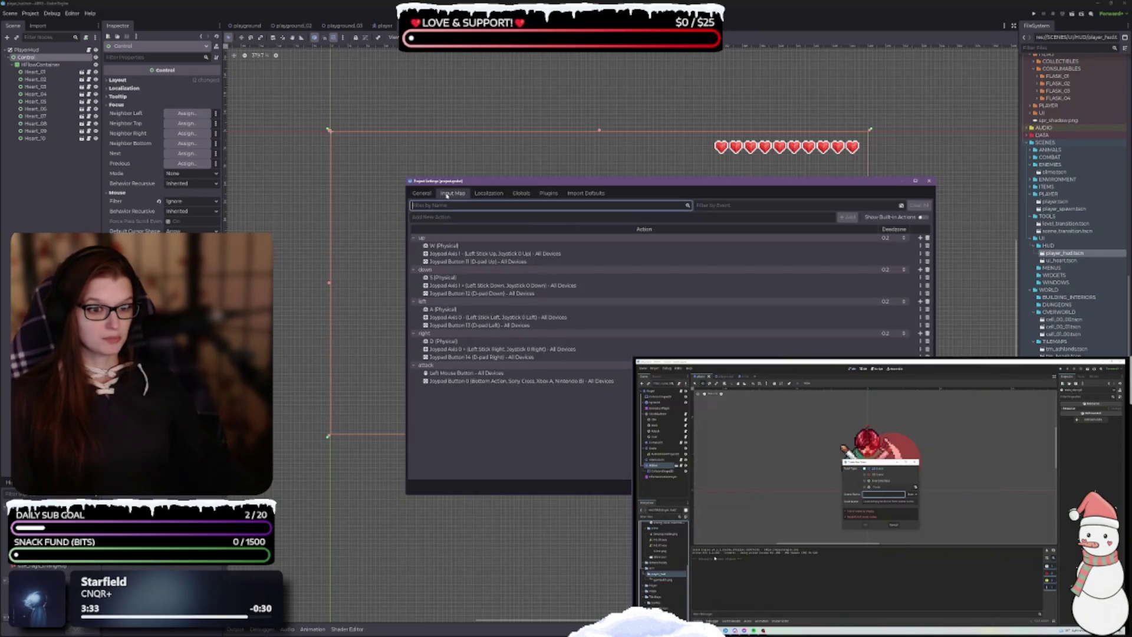
click(463, 374)
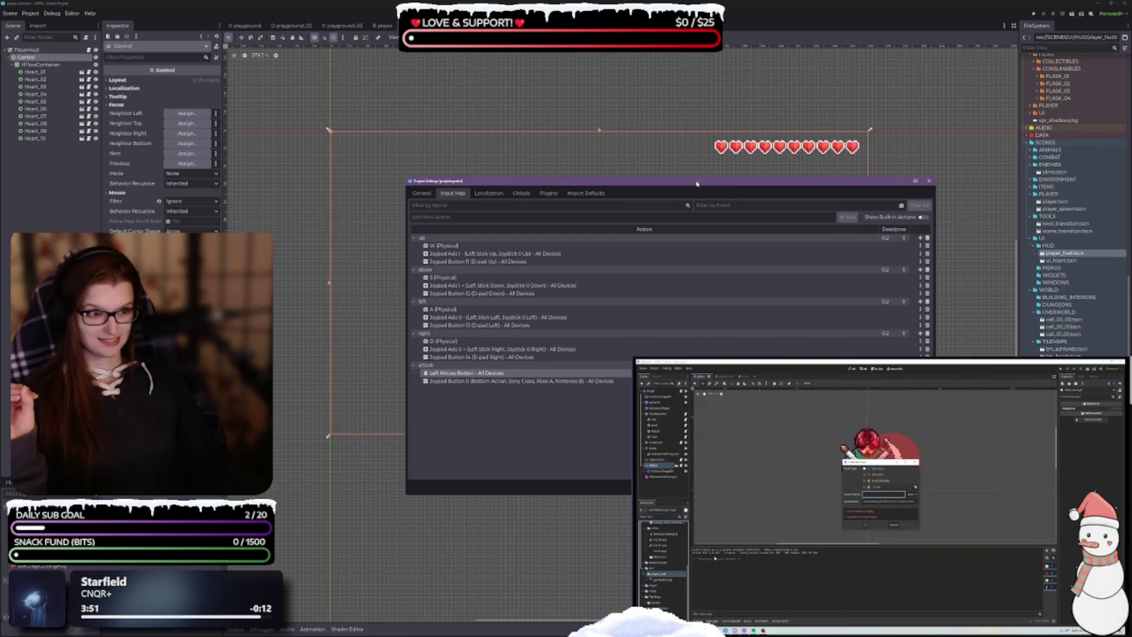
drag(699, 183, 579, 119)
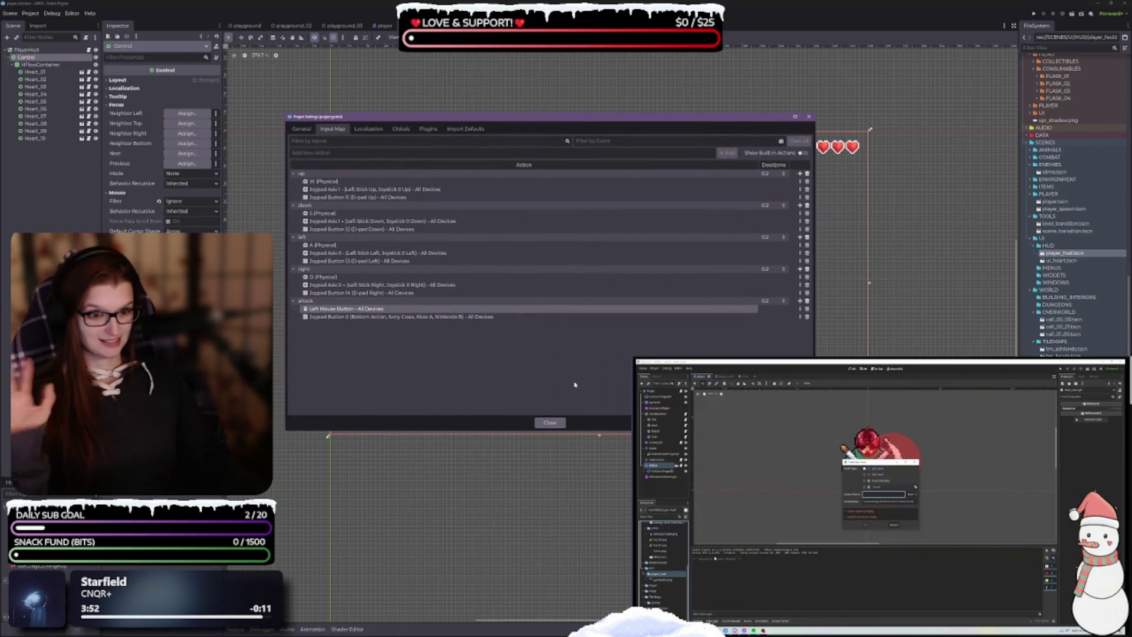
Step: Close project settings, open the player scene, and load atk_sword_down in AnimPlayer
click(550, 423)
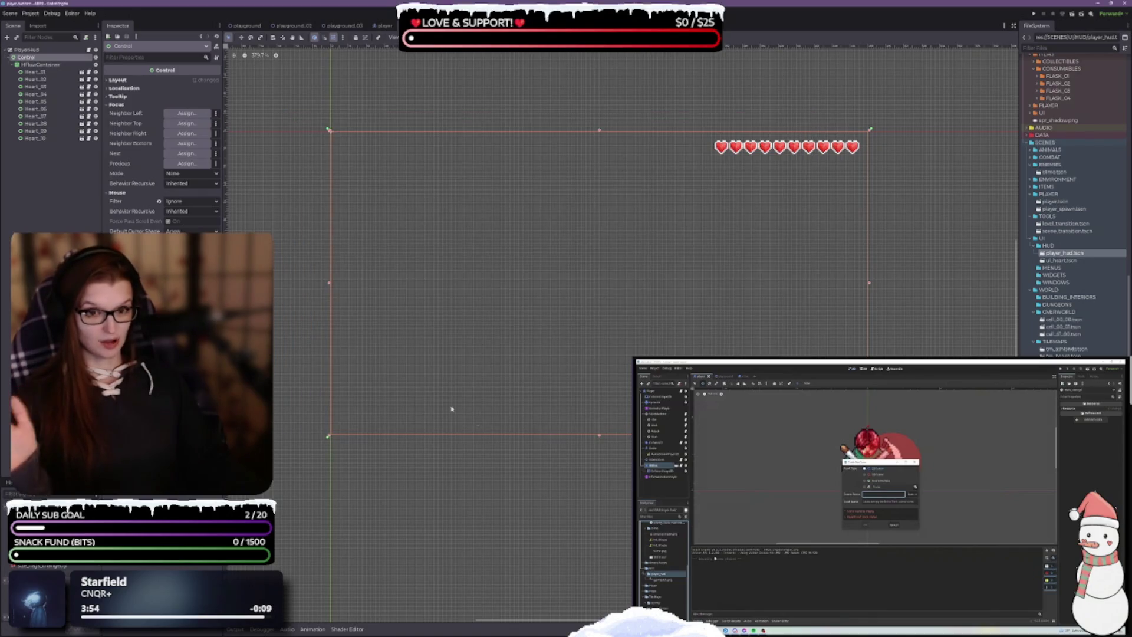
click(384, 27)
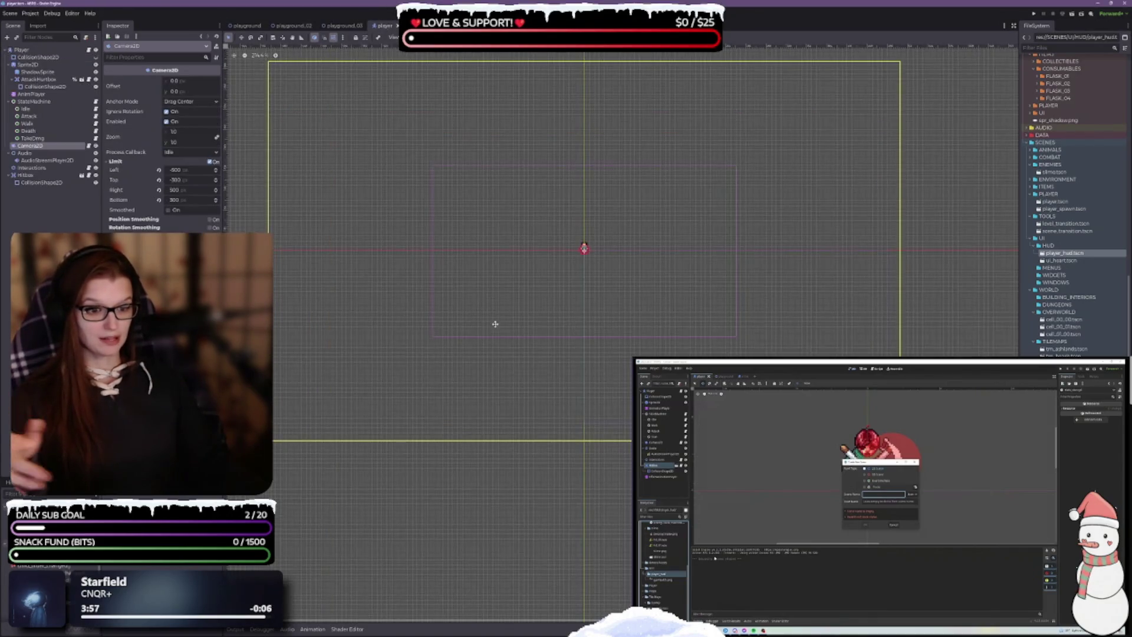
click(32, 94)
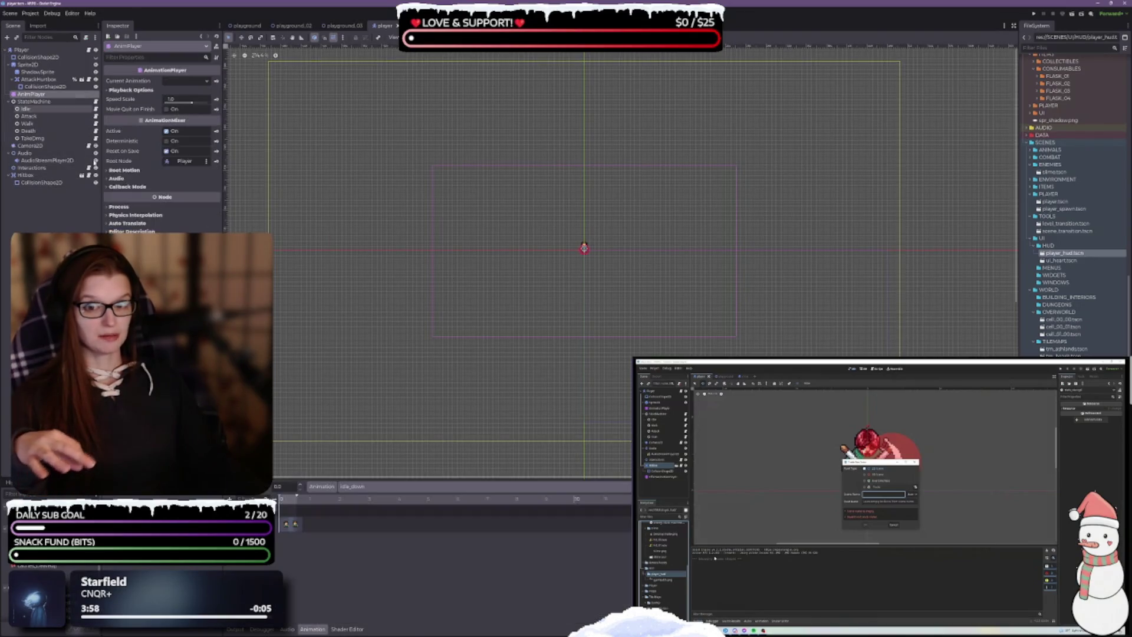
click(387, 486)
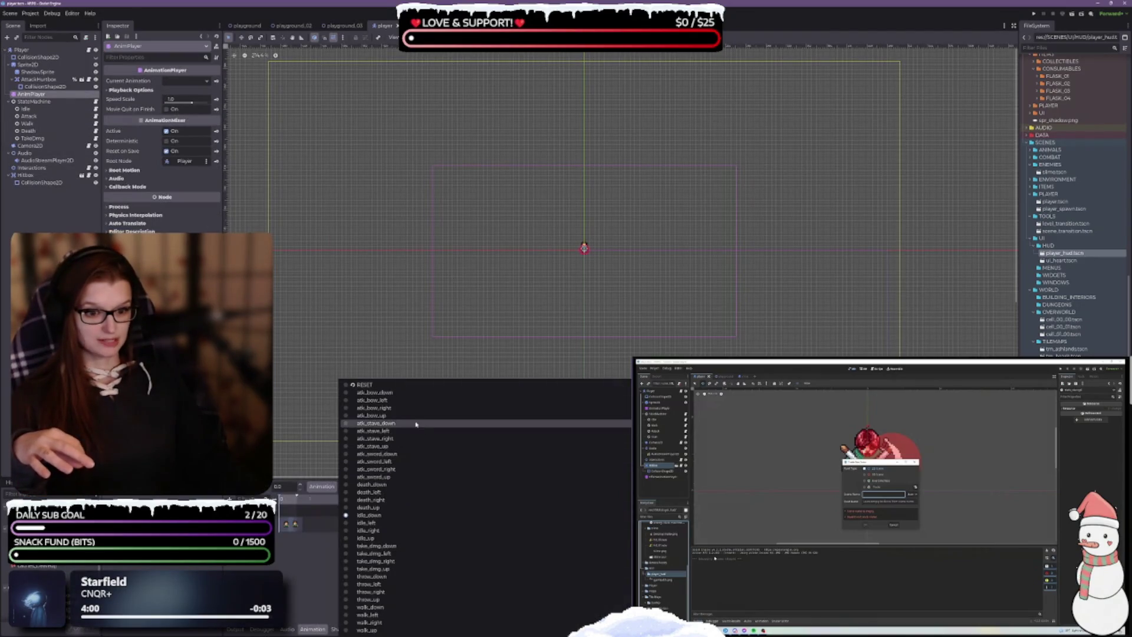
click(395, 454)
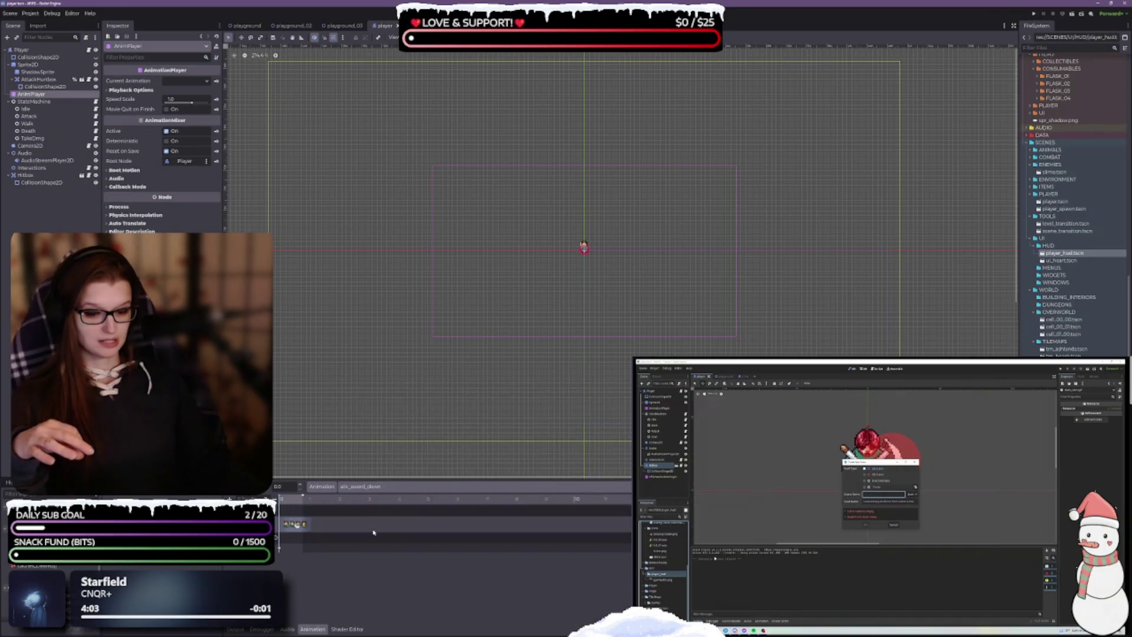
Step: Play the atk_sword_down animation, then inspect the TakeDmg state's settings
ctrl+scroll(305, 544, up, 5)
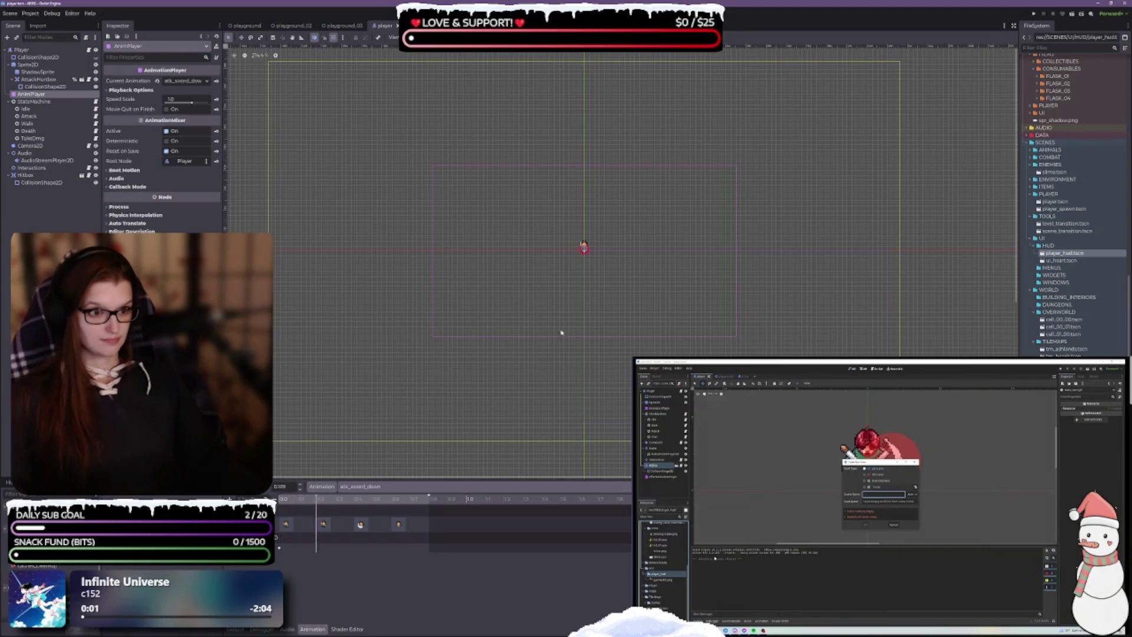
scroll(566, 248, up, 6)
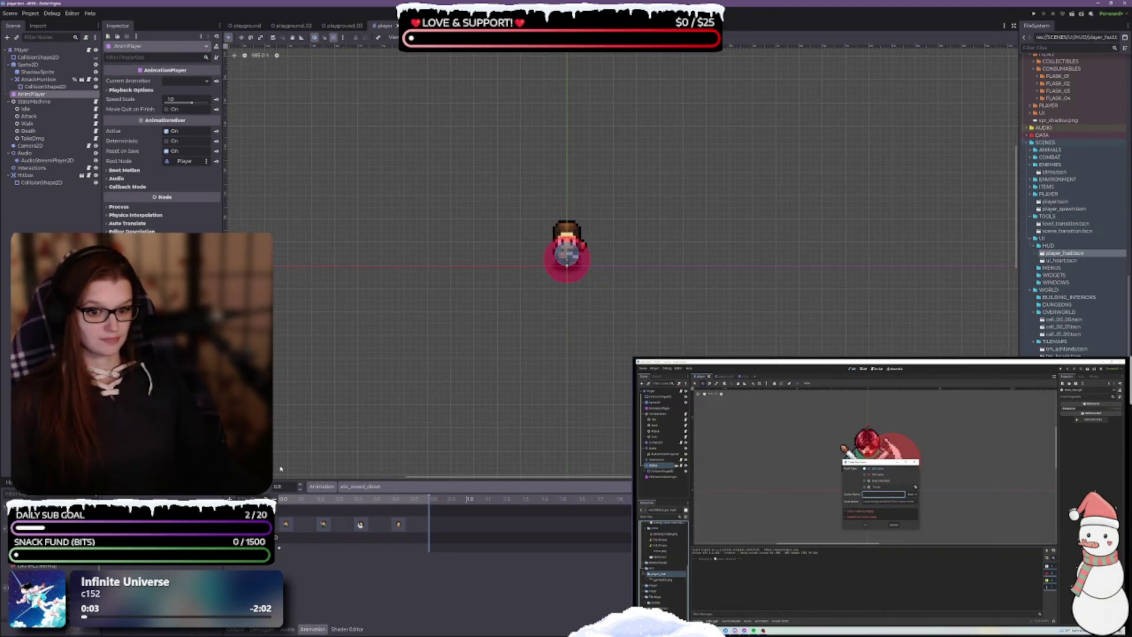
click(269, 489)
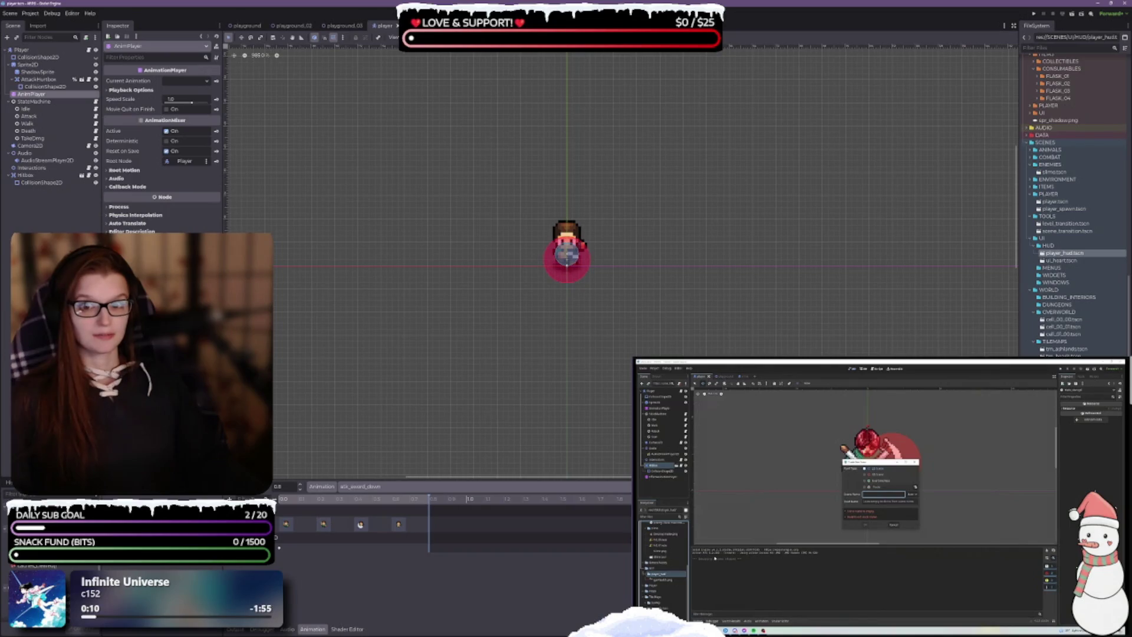
click(36, 140)
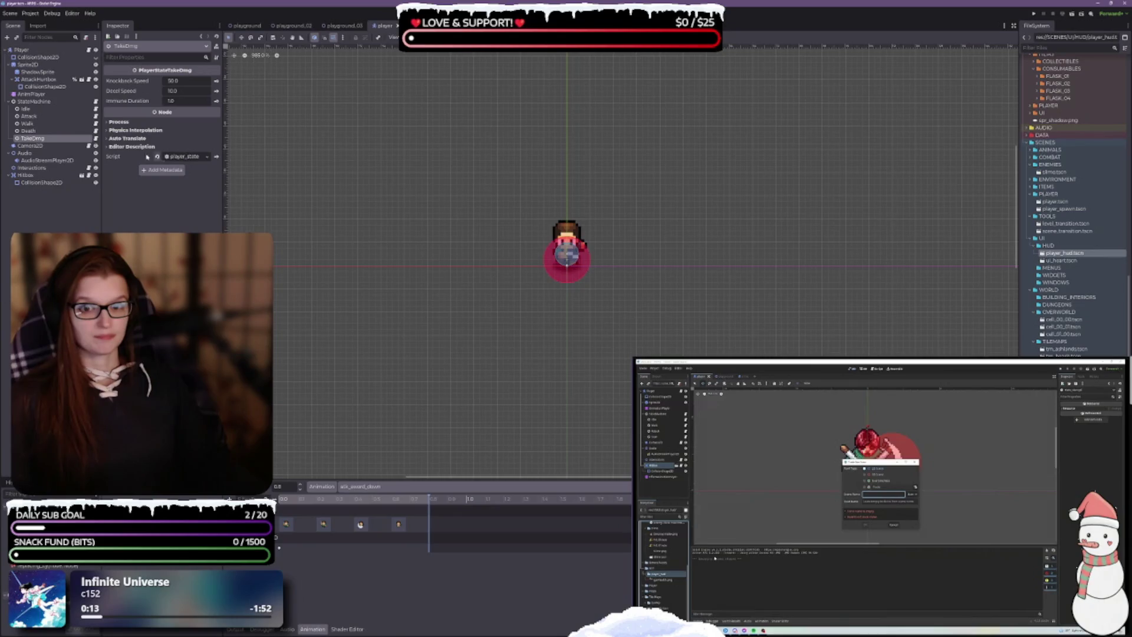
Step: Inspect the Attack state's settings, then switch to VS Code to view the scripts
click(28, 117)
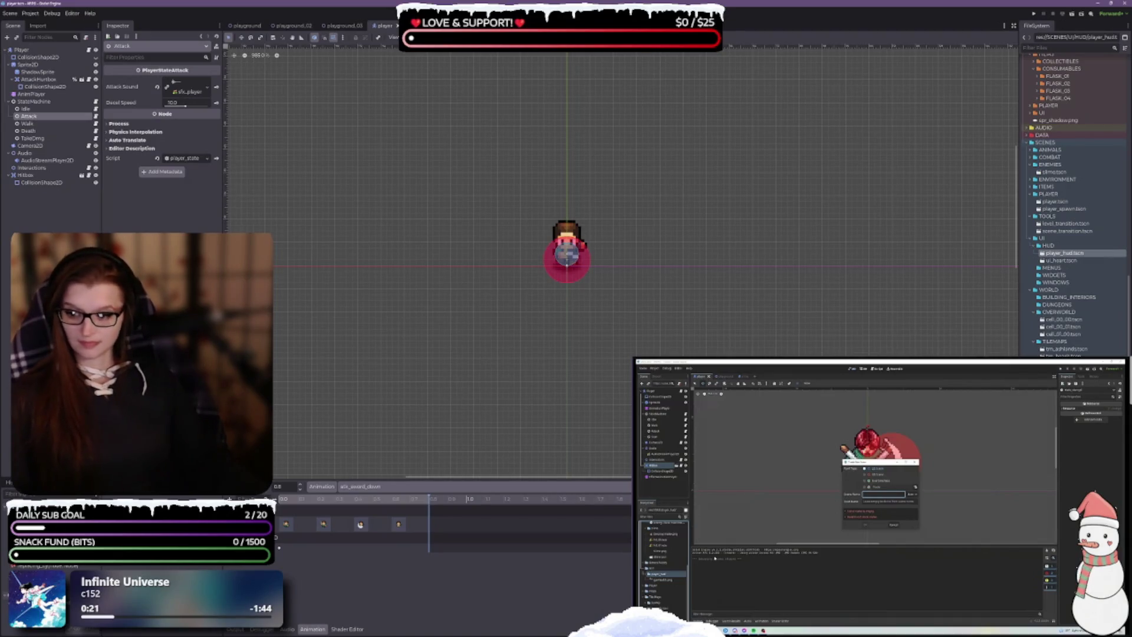
key(alt+Tab)
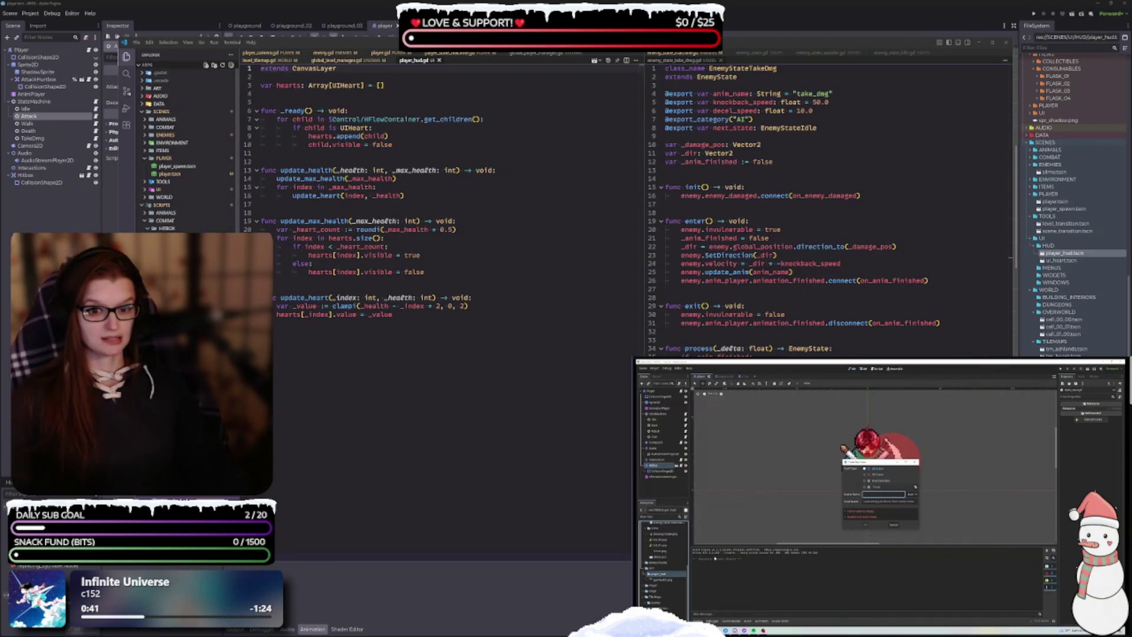
Step: Bring up player_state_attack.gd and scroll through its enter function
click(96, 116)
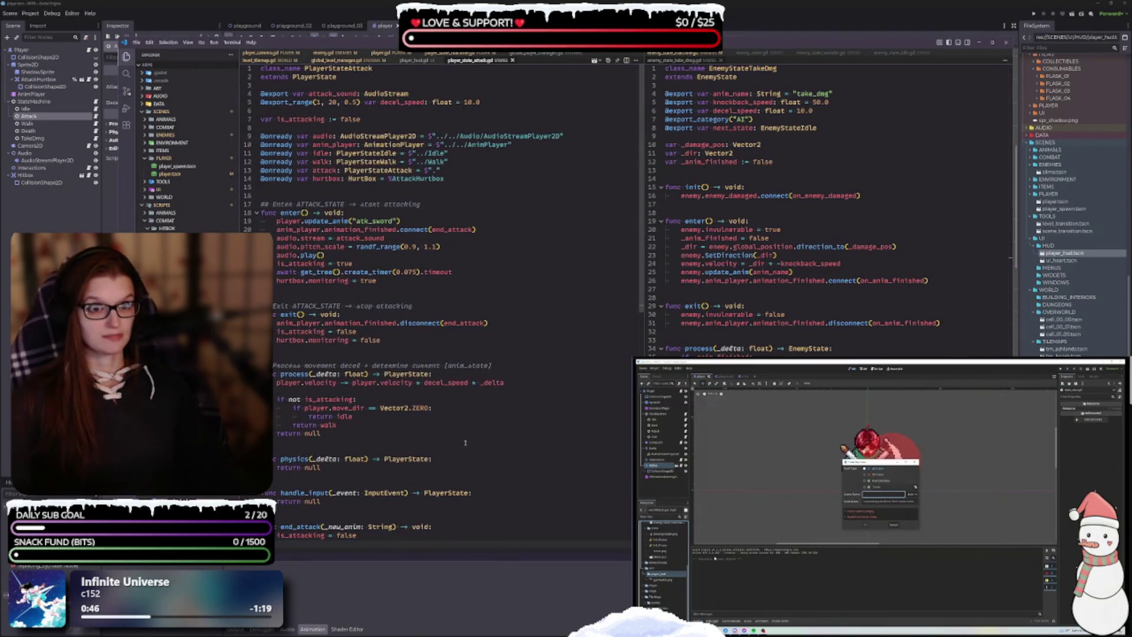
scroll(472, 472, down, 1)
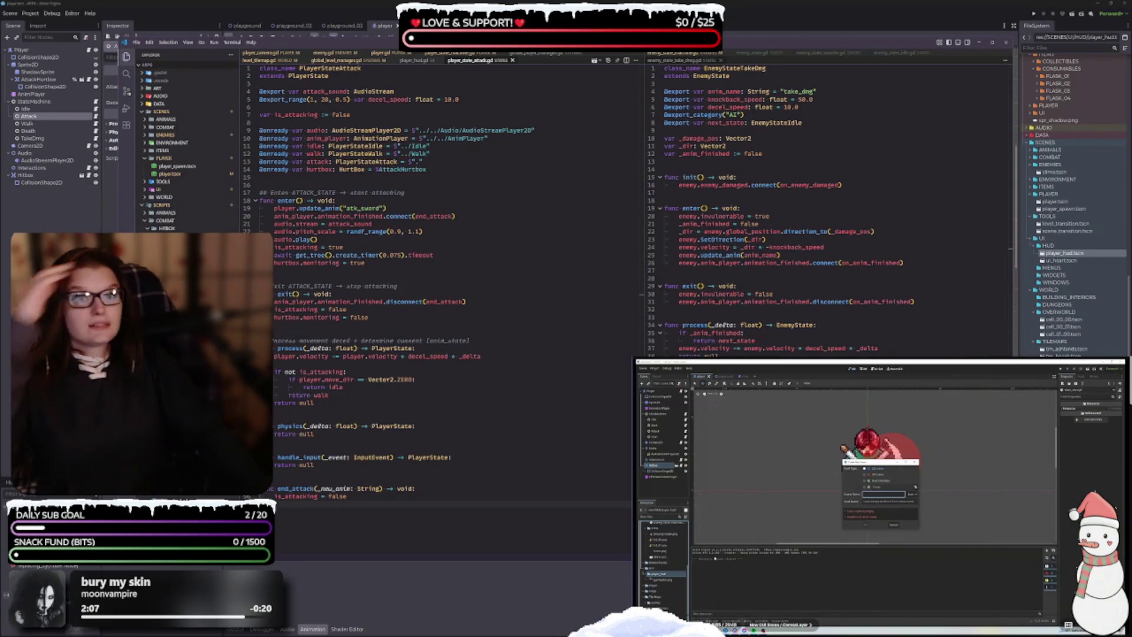
scroll(875, 484, down, 5)
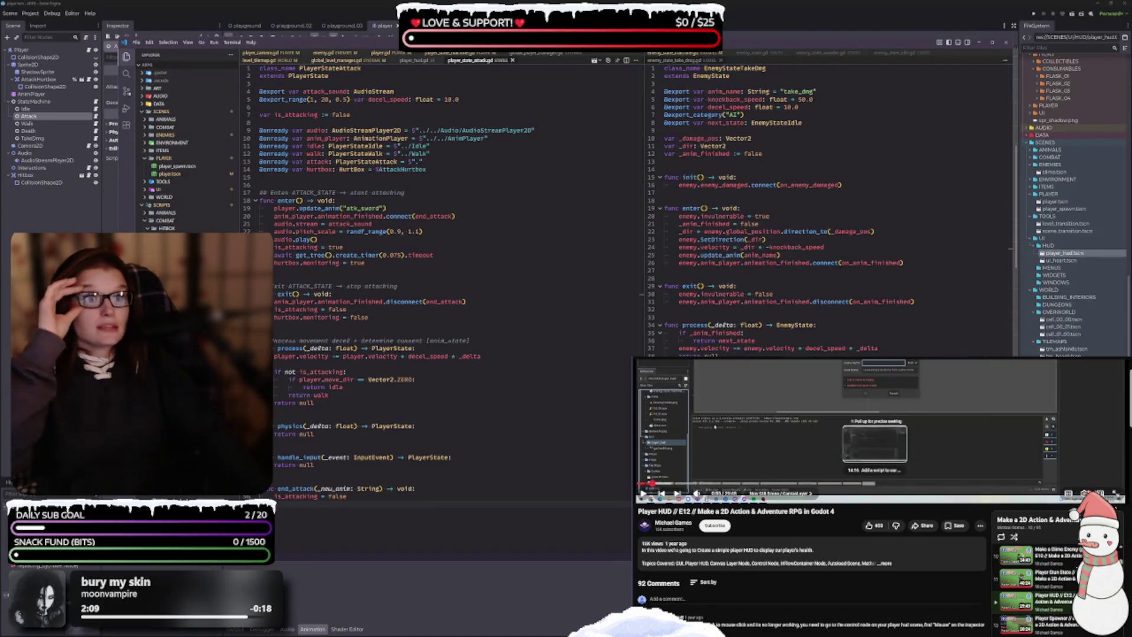
scroll(874, 484, up, 5)
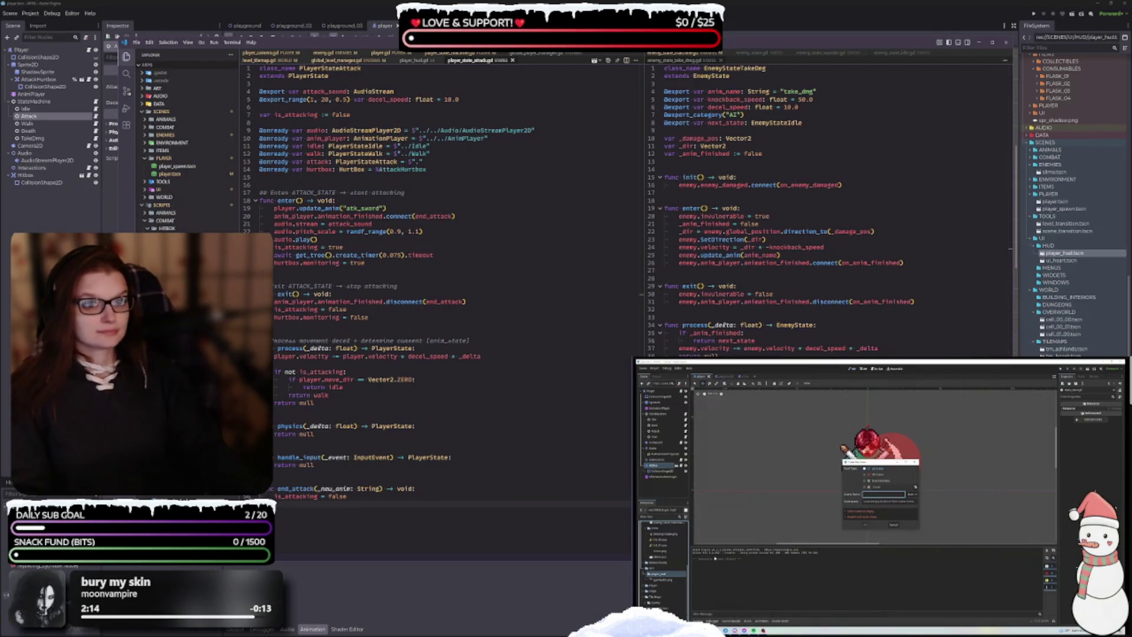
double_click(401, 170)
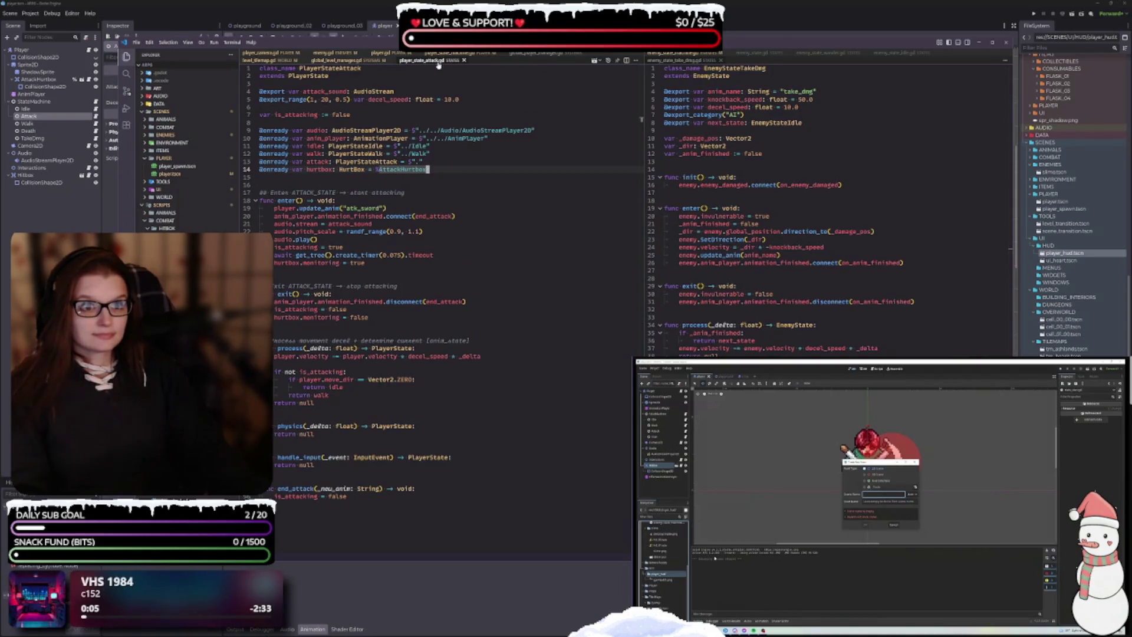
Step: Switch to player.gd and scroll down to its take_damage, update_health and make_immune functions
click(383, 54)
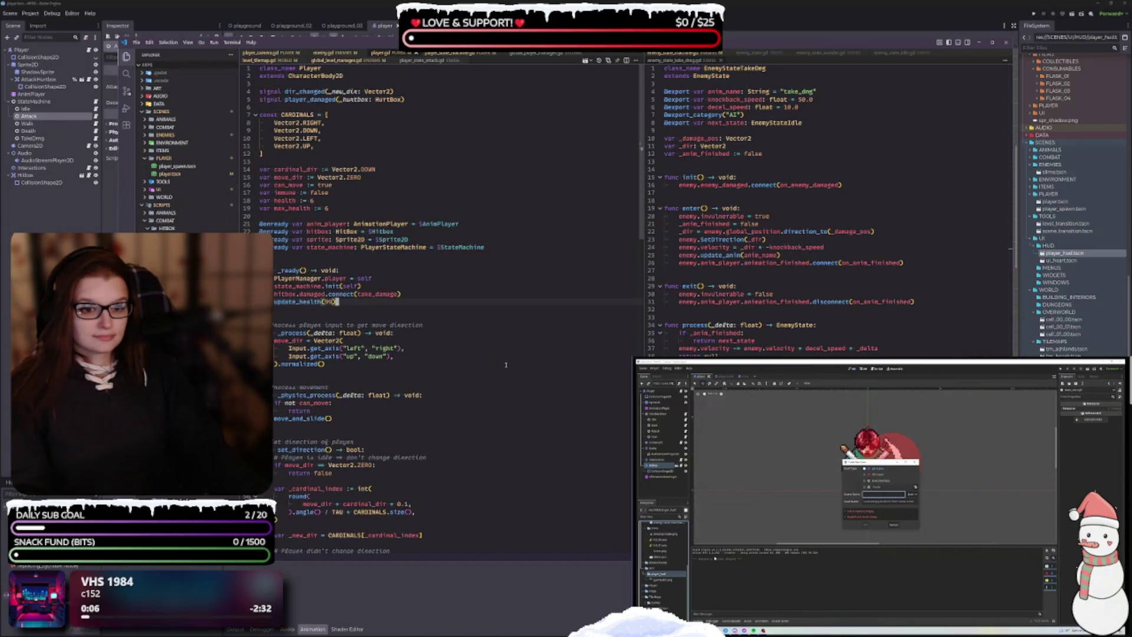
scroll(505, 362, down, 15)
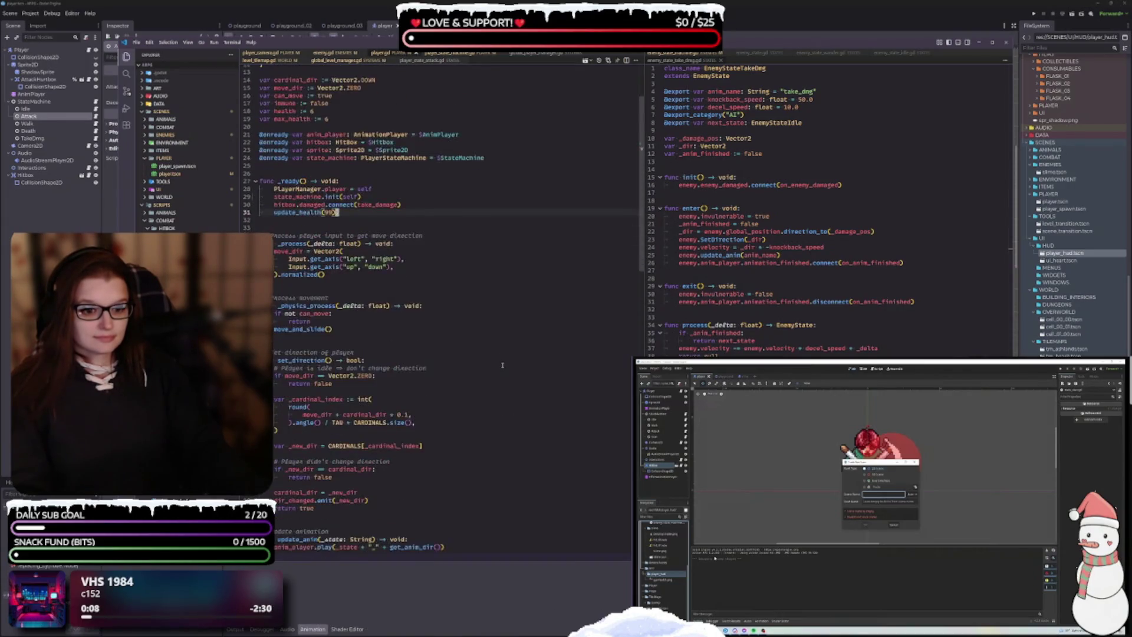
scroll(496, 361, down, 3)
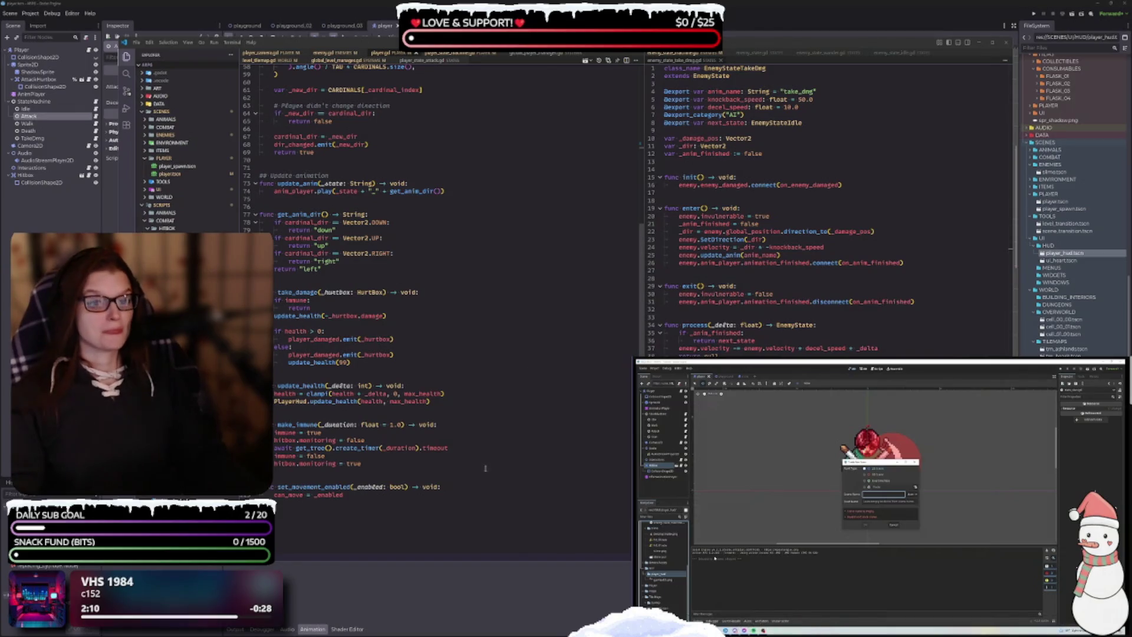
Step: Review the Player script top to bottom, then show PlayerStateMachine with its init() and change_state()
click(422, 497)
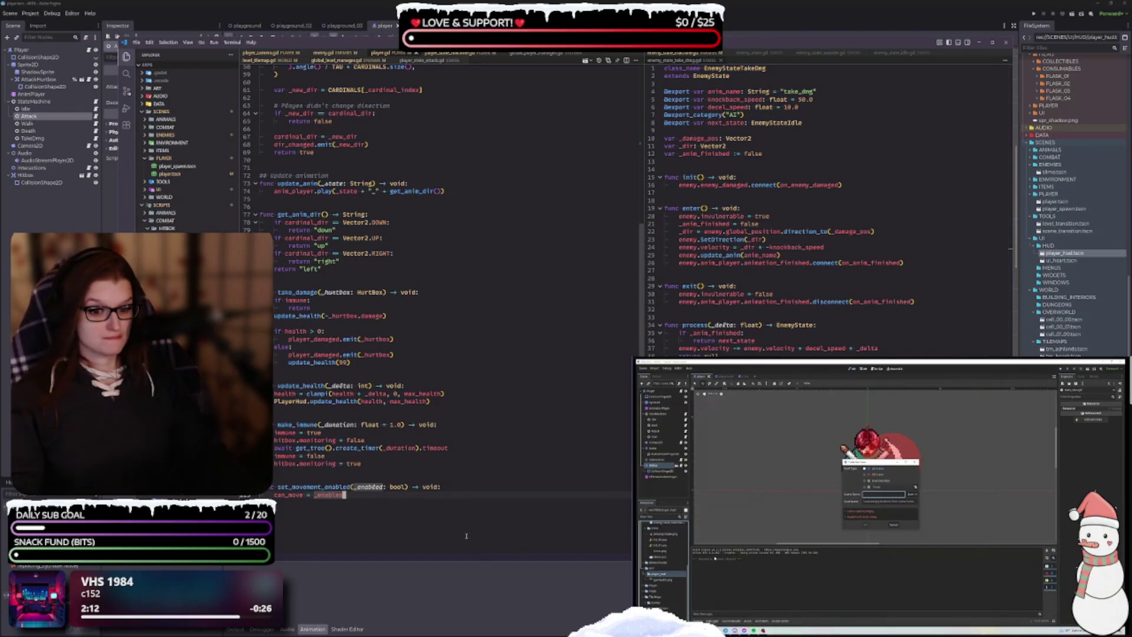
scroll(425, 478, up, 15)
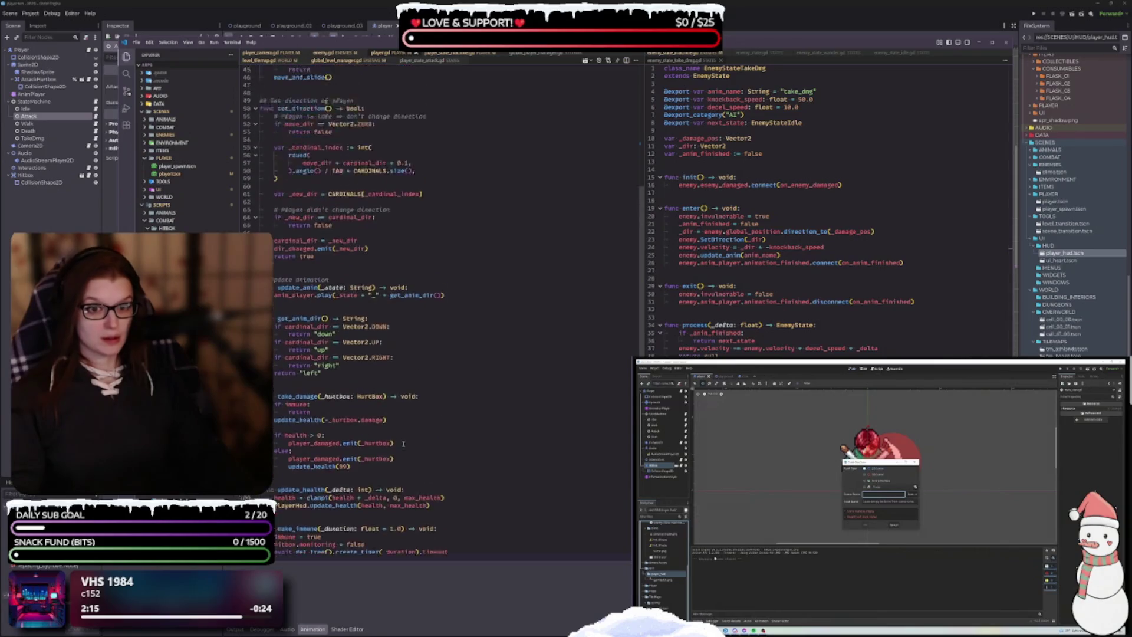
scroll(410, 443, up, 1)
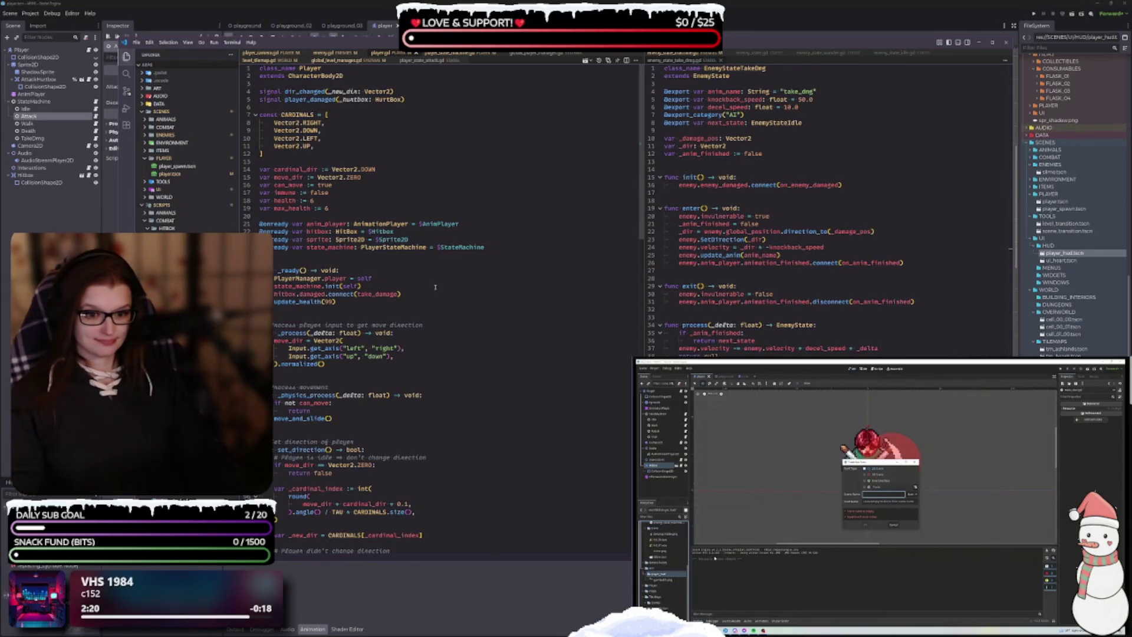
scroll(435, 288, down, 9)
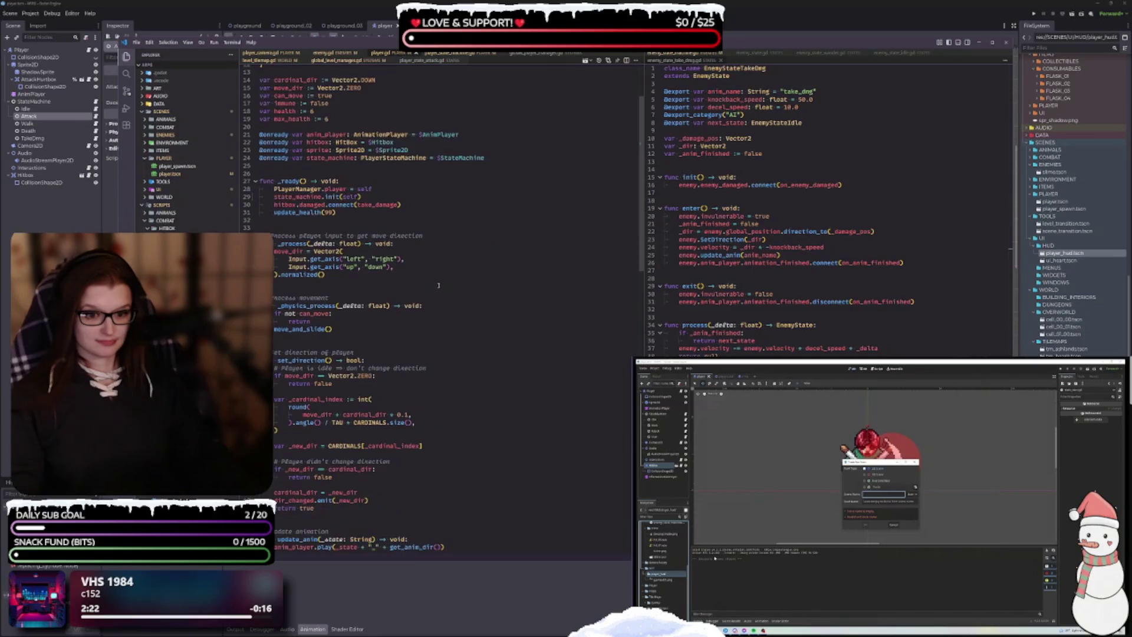
scroll(437, 274, down, 3)
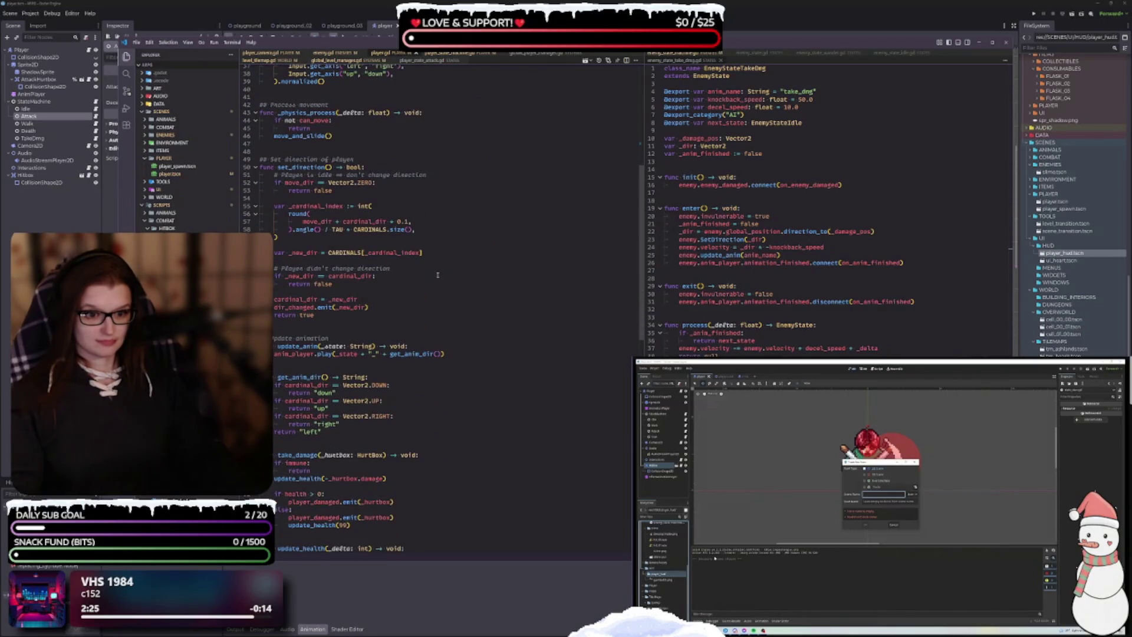
scroll(437, 275, down, 3)
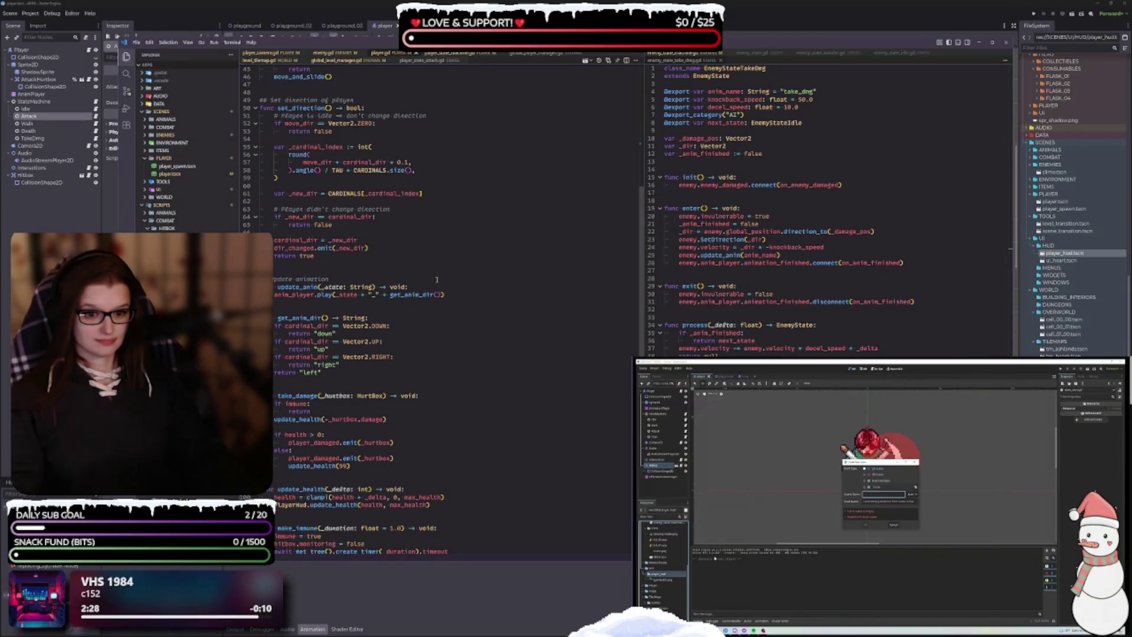
scroll(437, 279, up, 5)
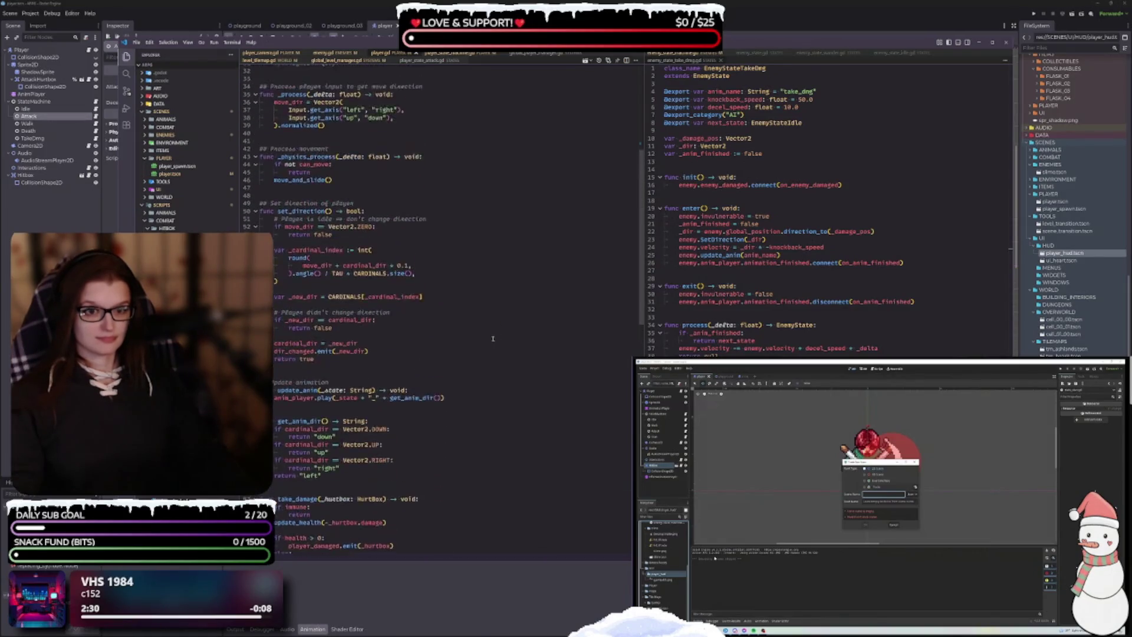
scroll(493, 338, up, 5)
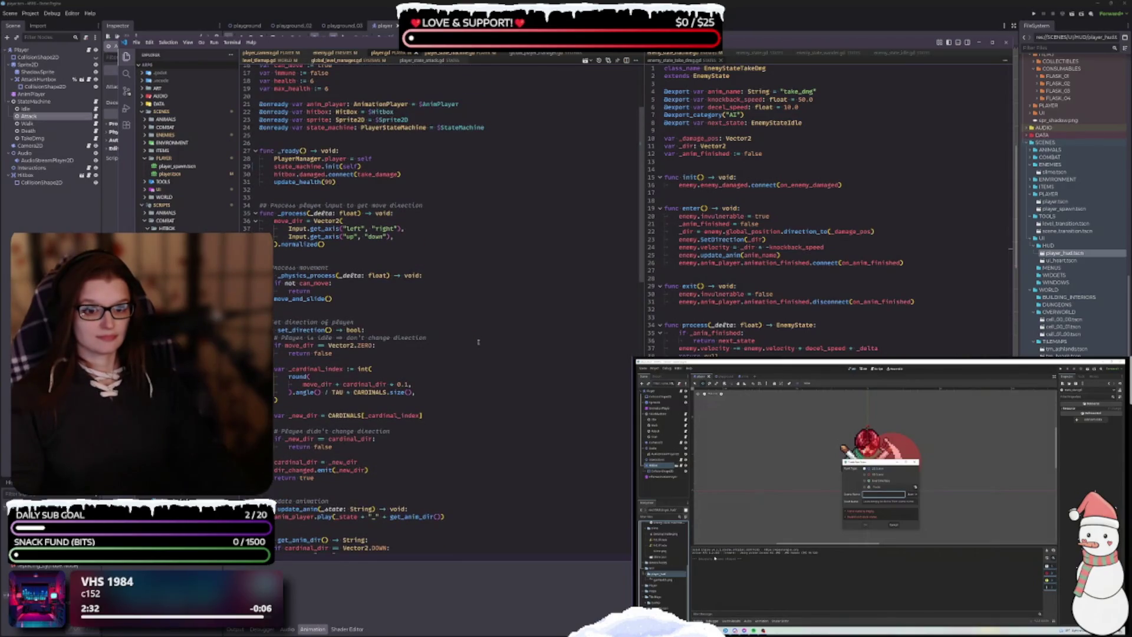
scroll(478, 342, up, 3)
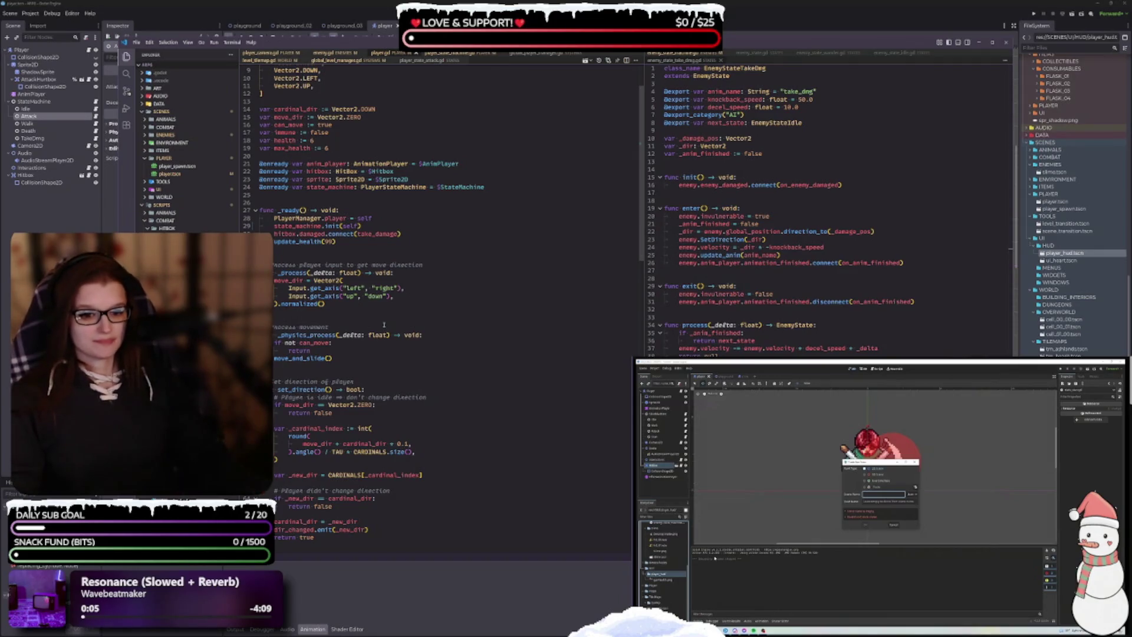
scroll(382, 371, down, 4)
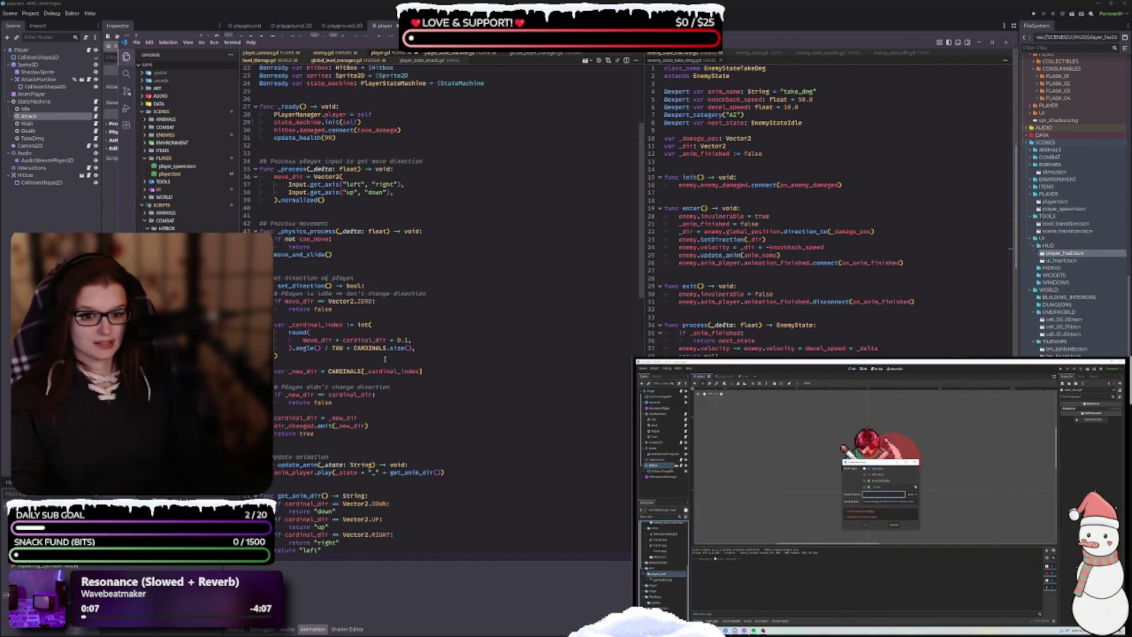
scroll(386, 350, down, 4)
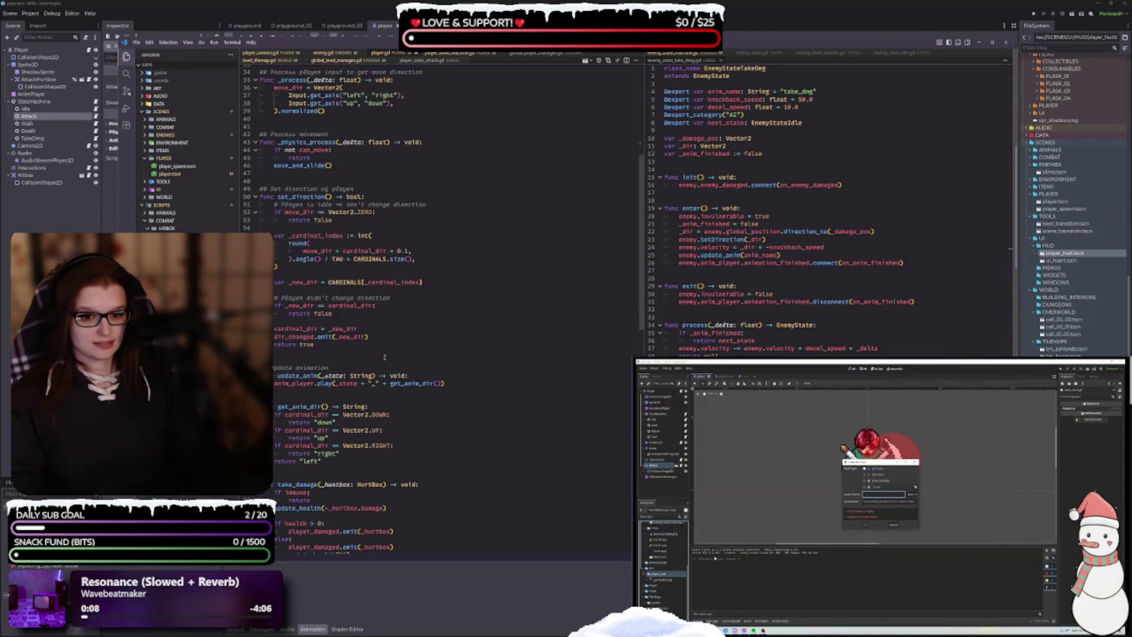
scroll(388, 340, down, 3)
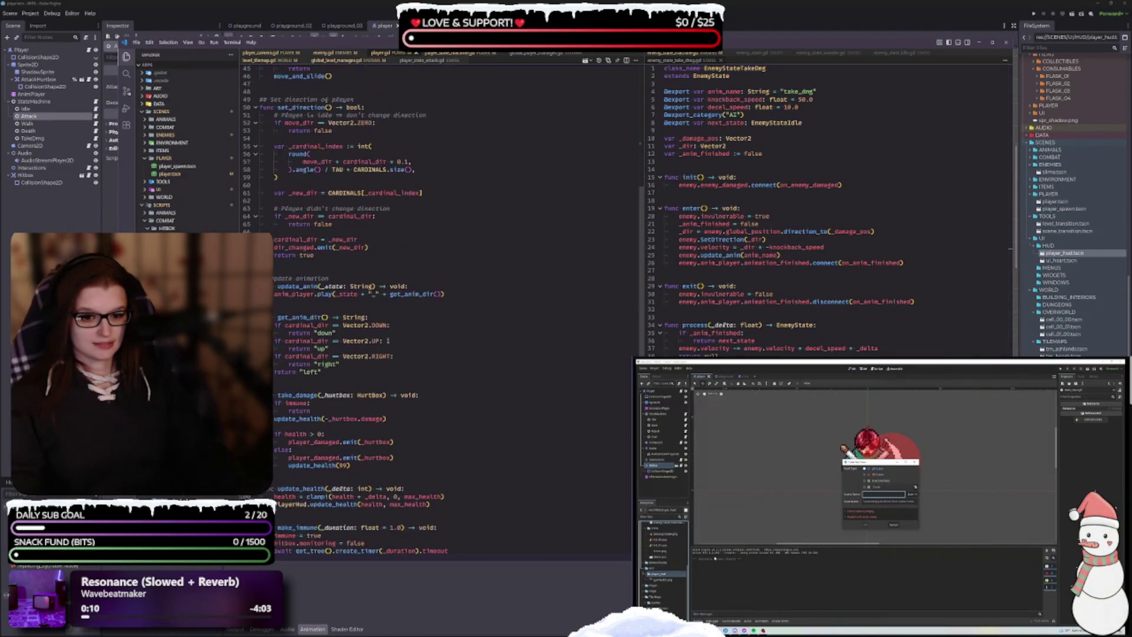
scroll(386, 337, down, 3)
scroll(386, 336, down, 1)
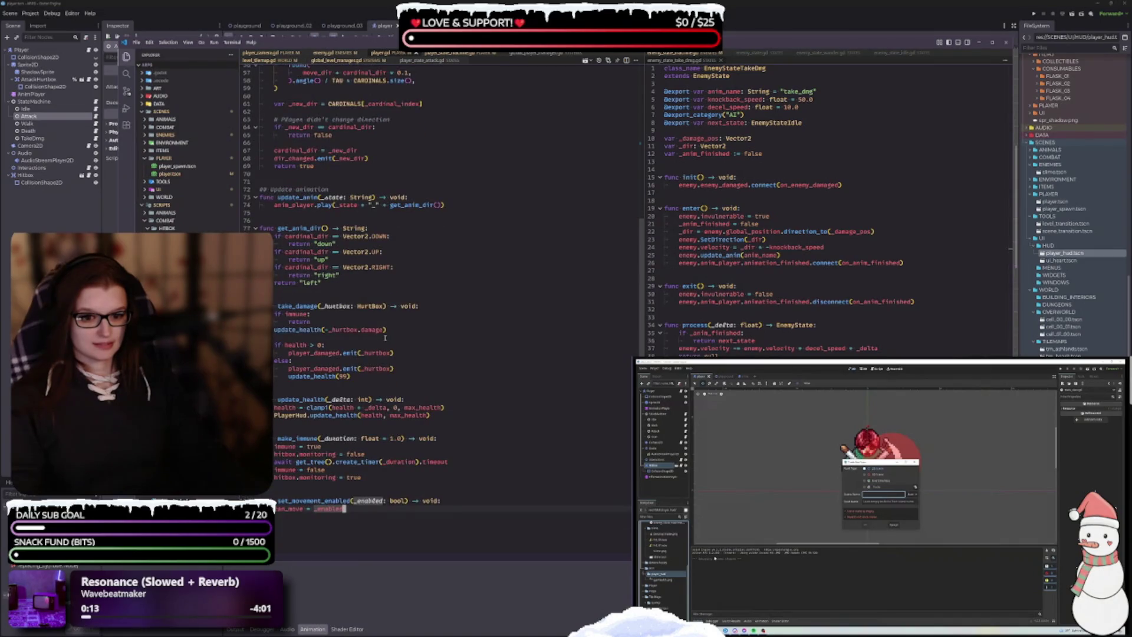
scroll(383, 342, up, 13)
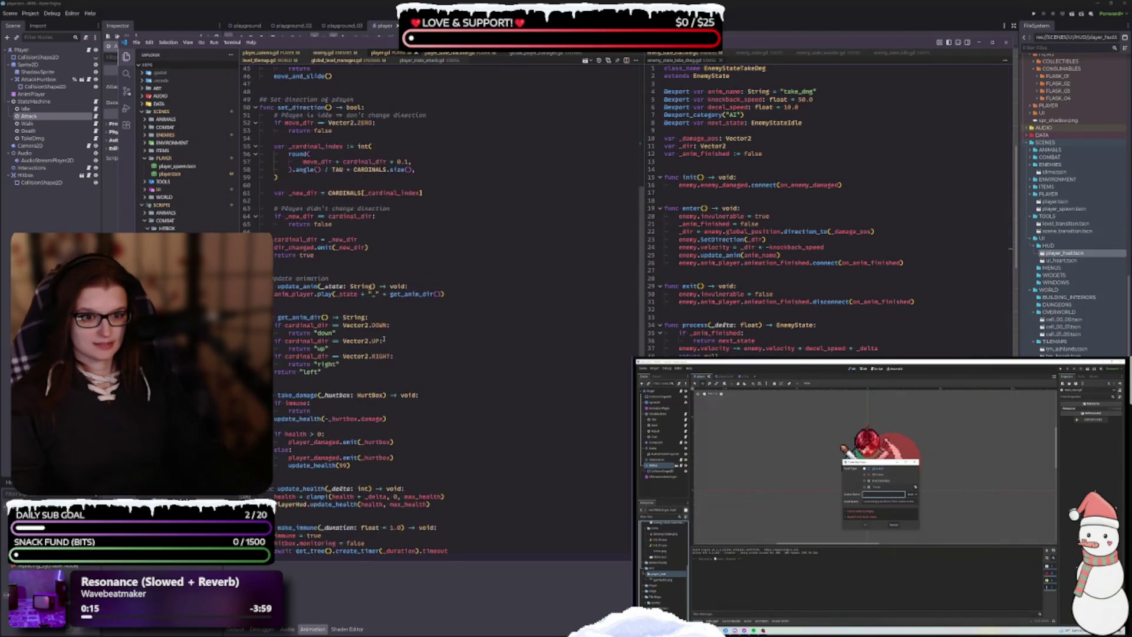
scroll(375, 352, up, 6)
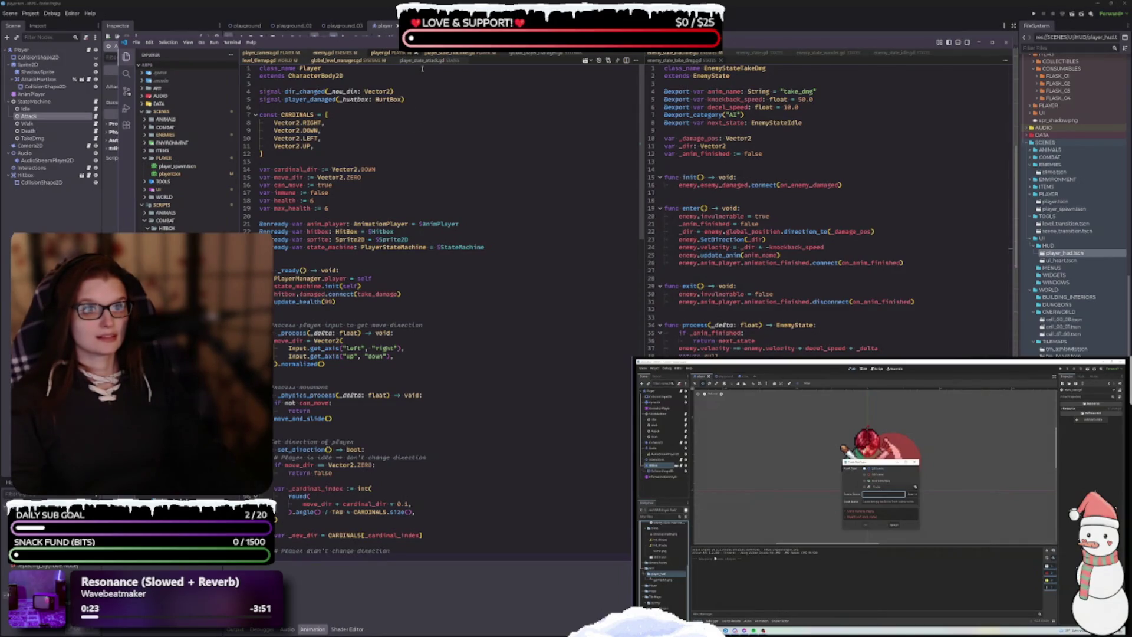
click(442, 56)
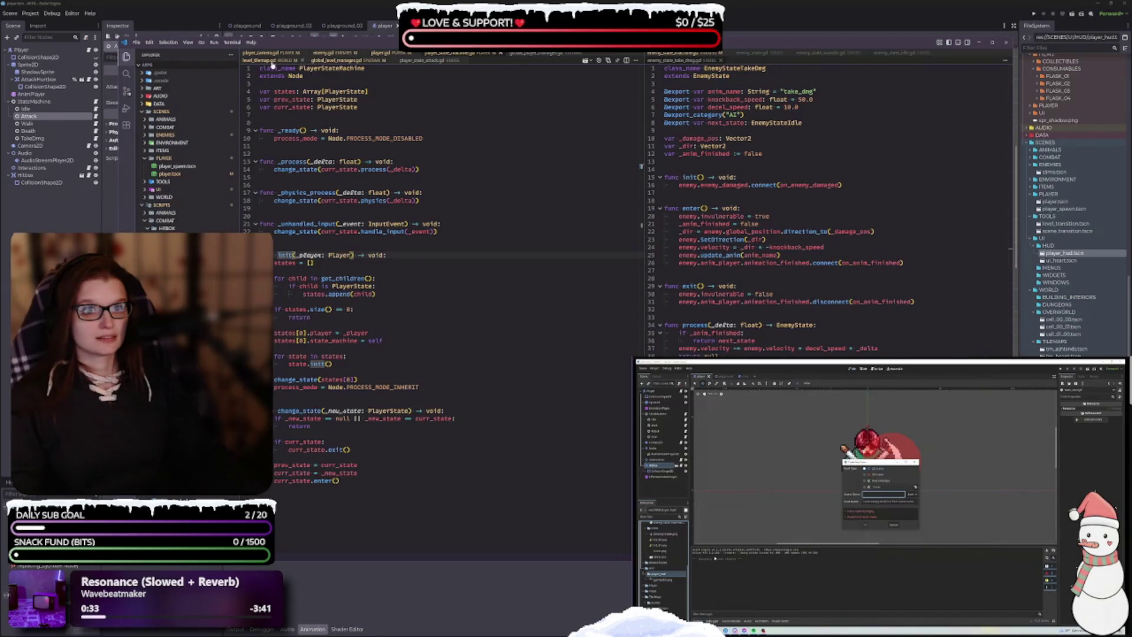
Step: Switch to player_state_attack.gd to display the PlayerStateAttack script
click(410, 62)
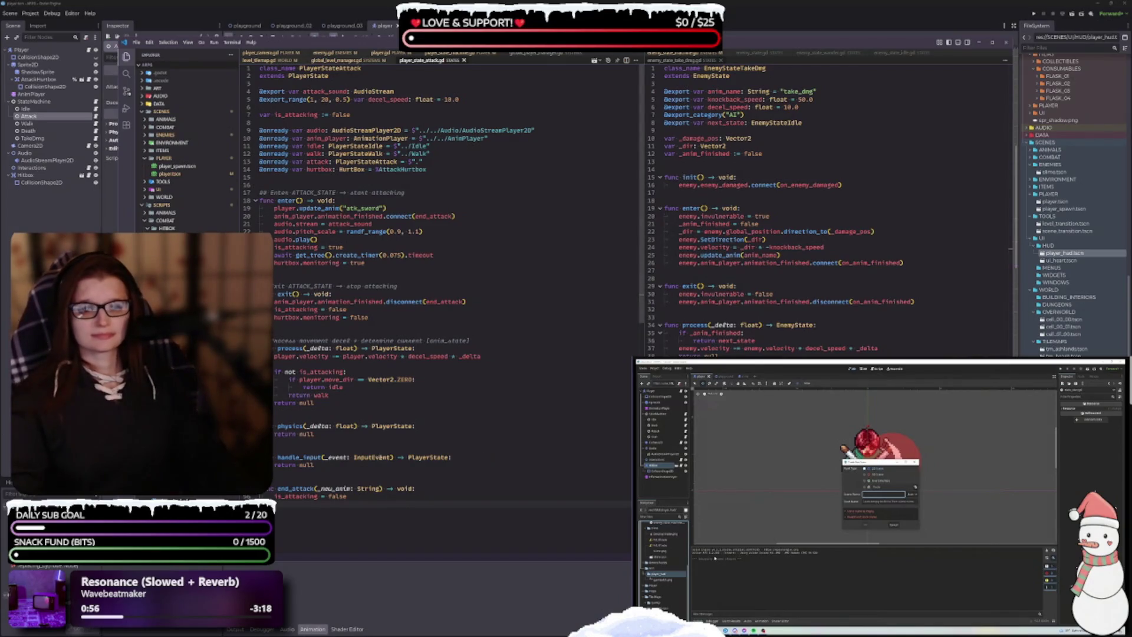
Step: Browse the YouTube playlist and start the 'Player HUD // E12' tutorial video
scroll(394, 443, down, 2)
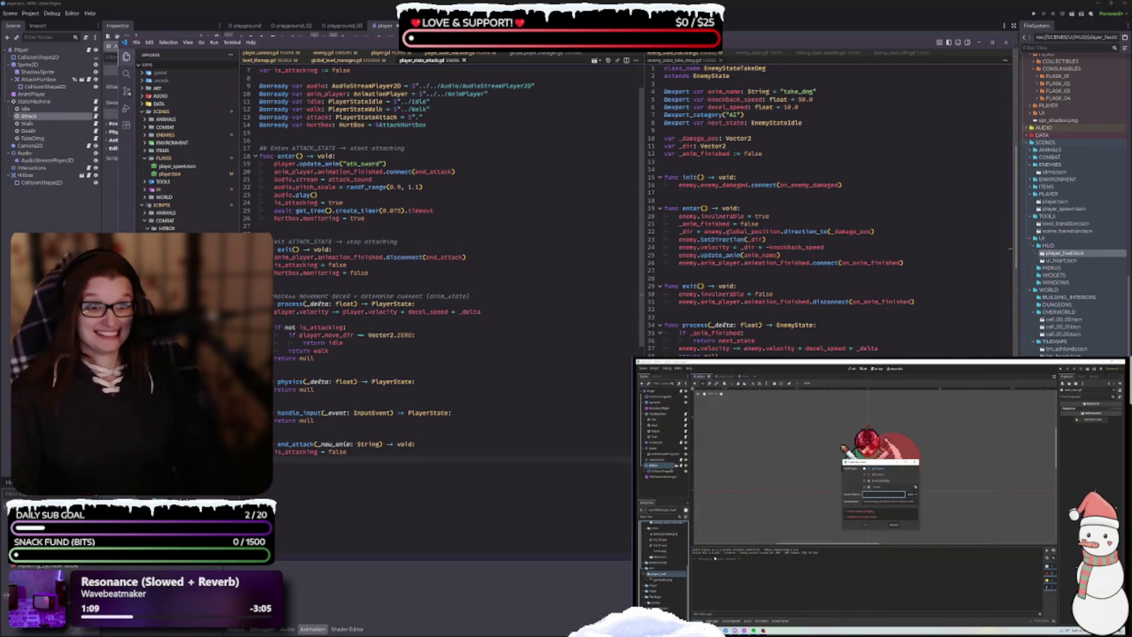
scroll(472, 245, up, 2)
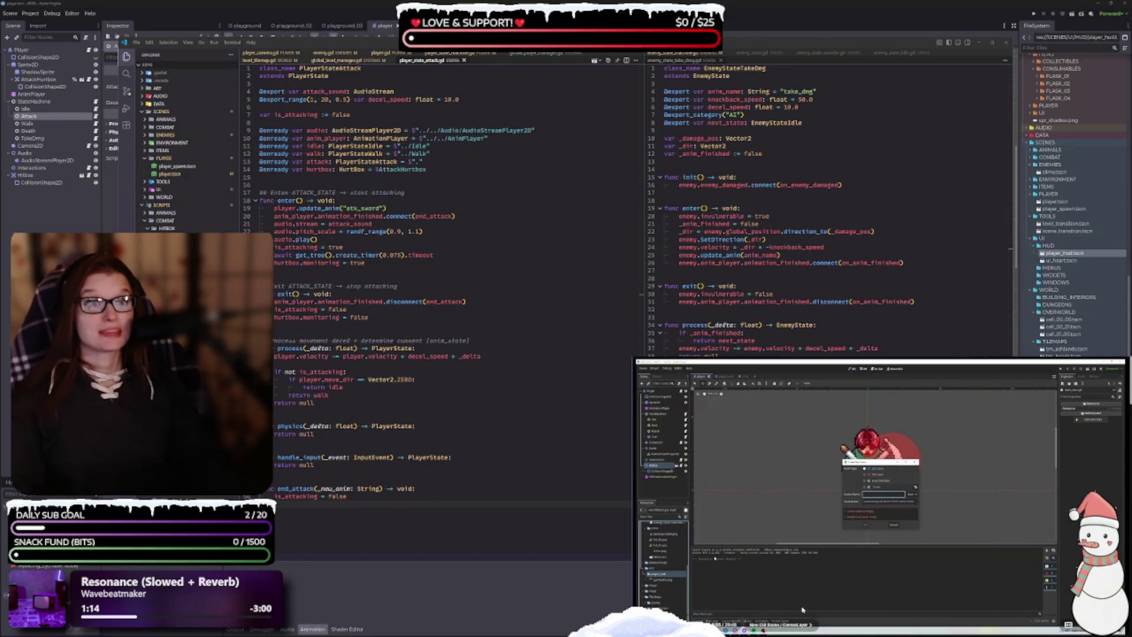
scroll(881, 497, down, 5)
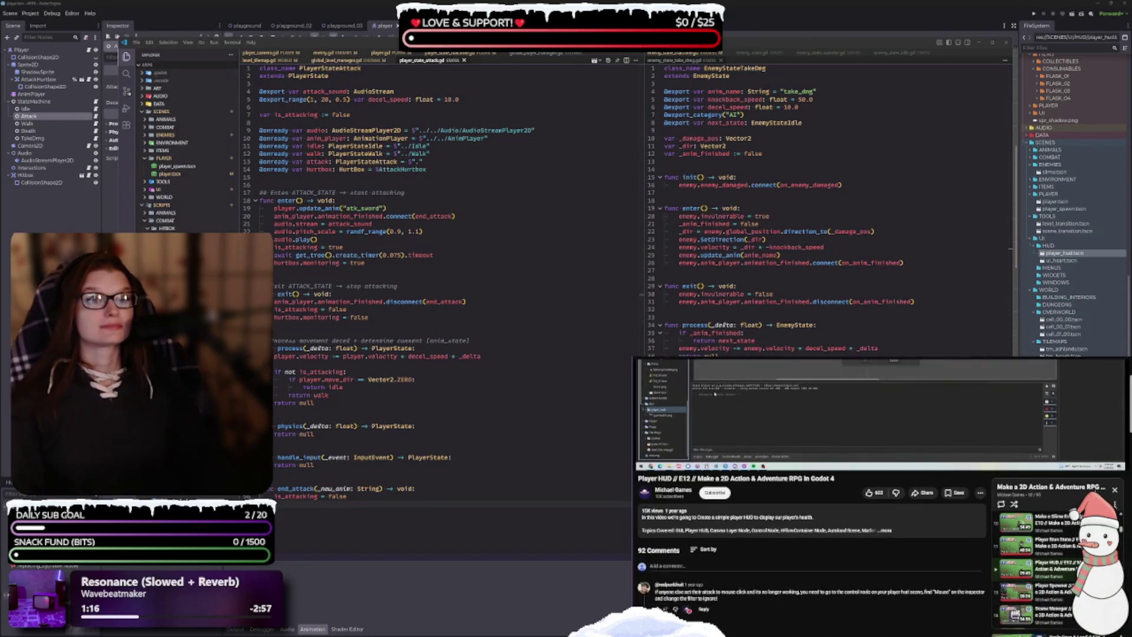
scroll(1038, 567, up, 3)
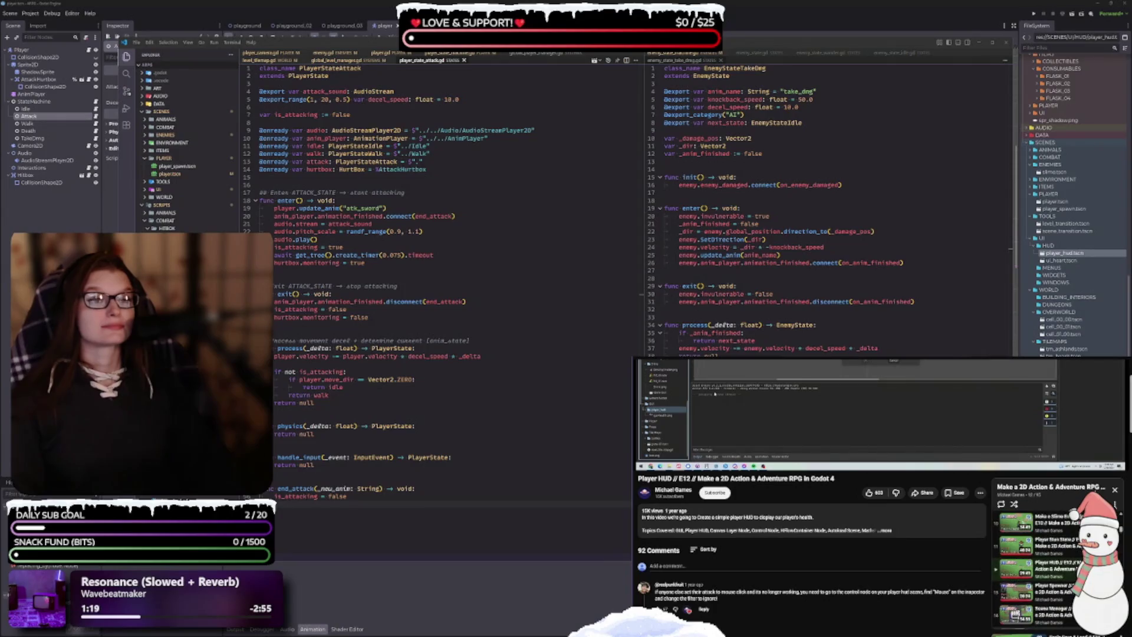
scroll(1038, 569, up, 5)
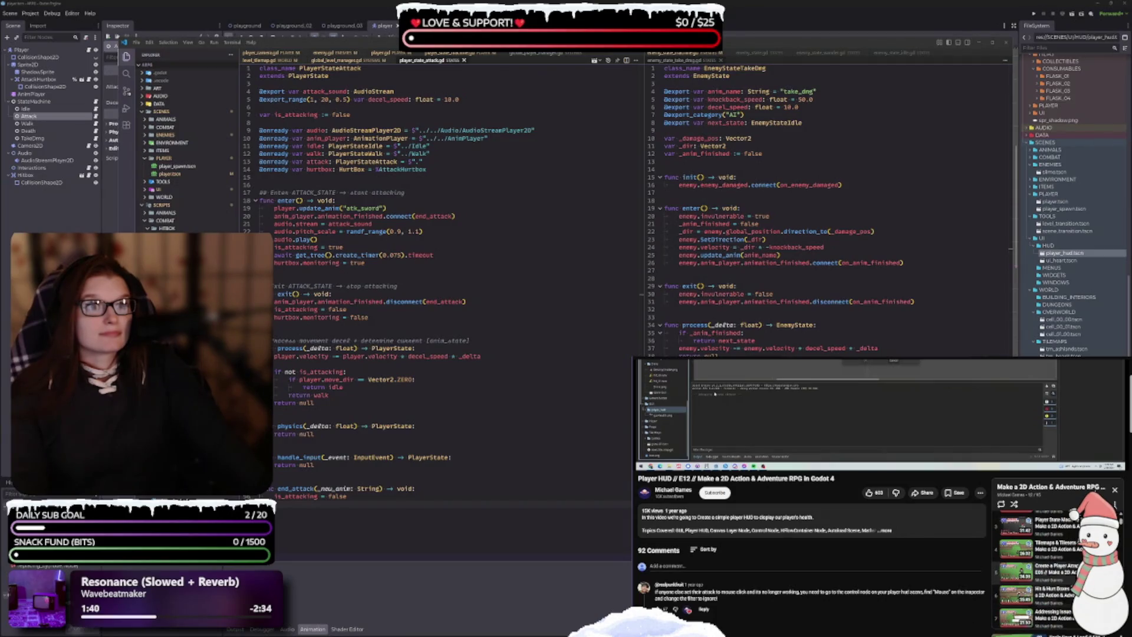
click(996, 614)
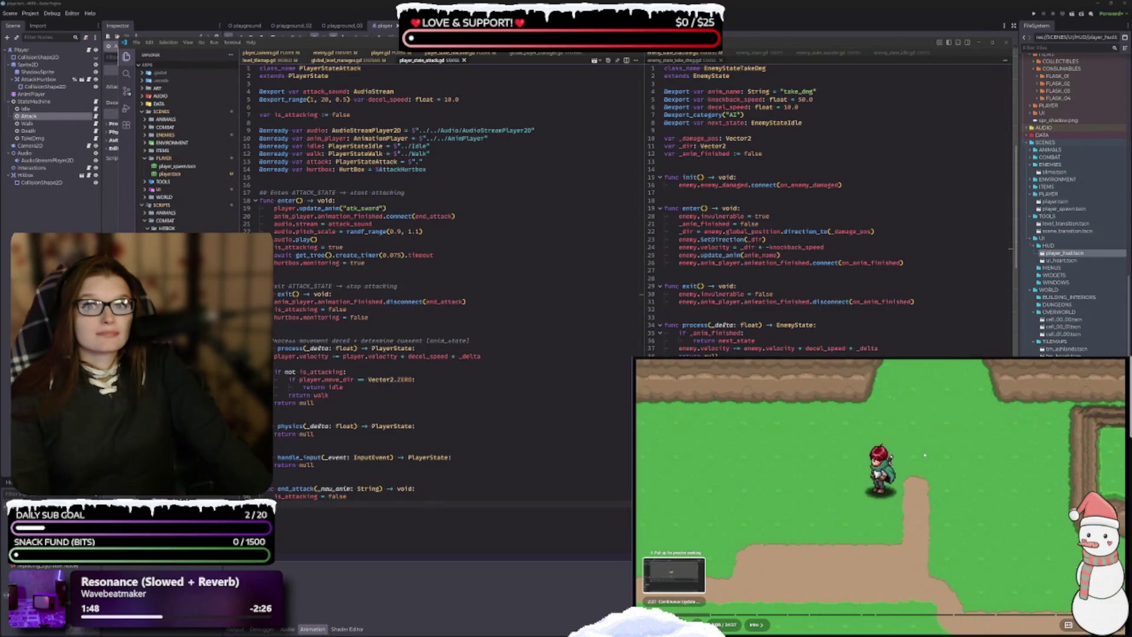
Step: Seek the tutorial to about 6:54, where the state script's enter(), exit() and process() appear
click(674, 616)
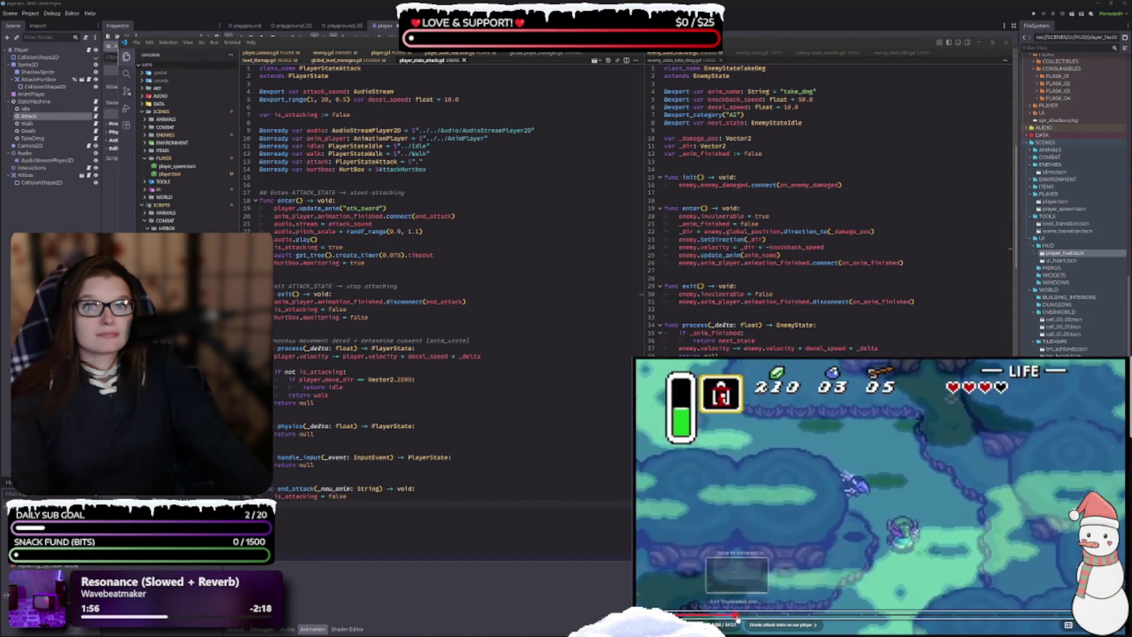
click(737, 618)
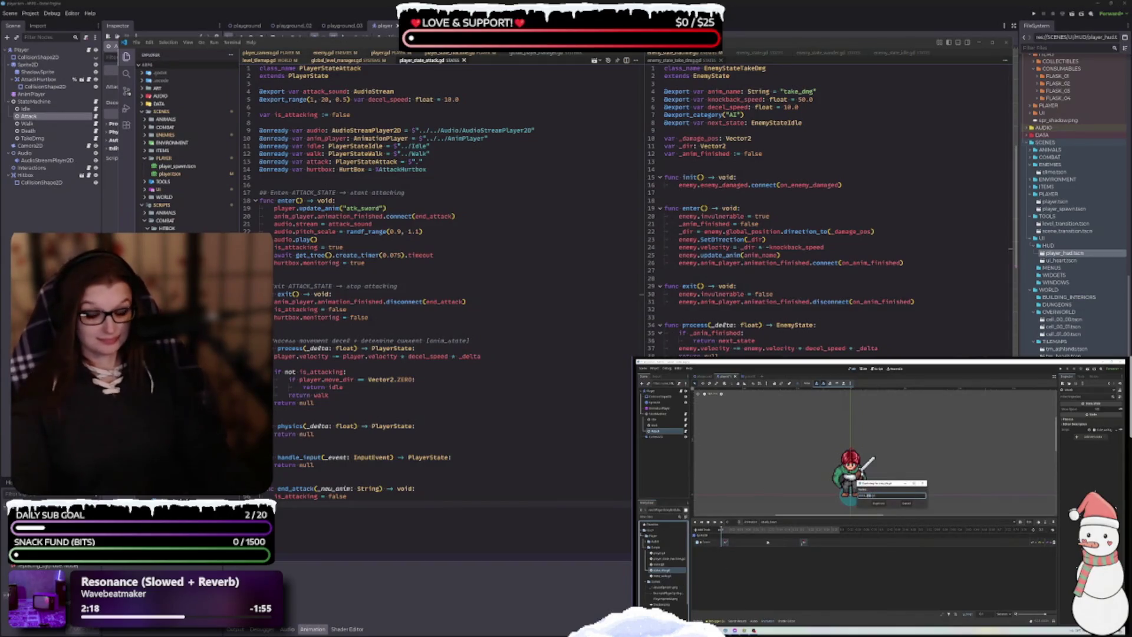
mouse_move(808, 591)
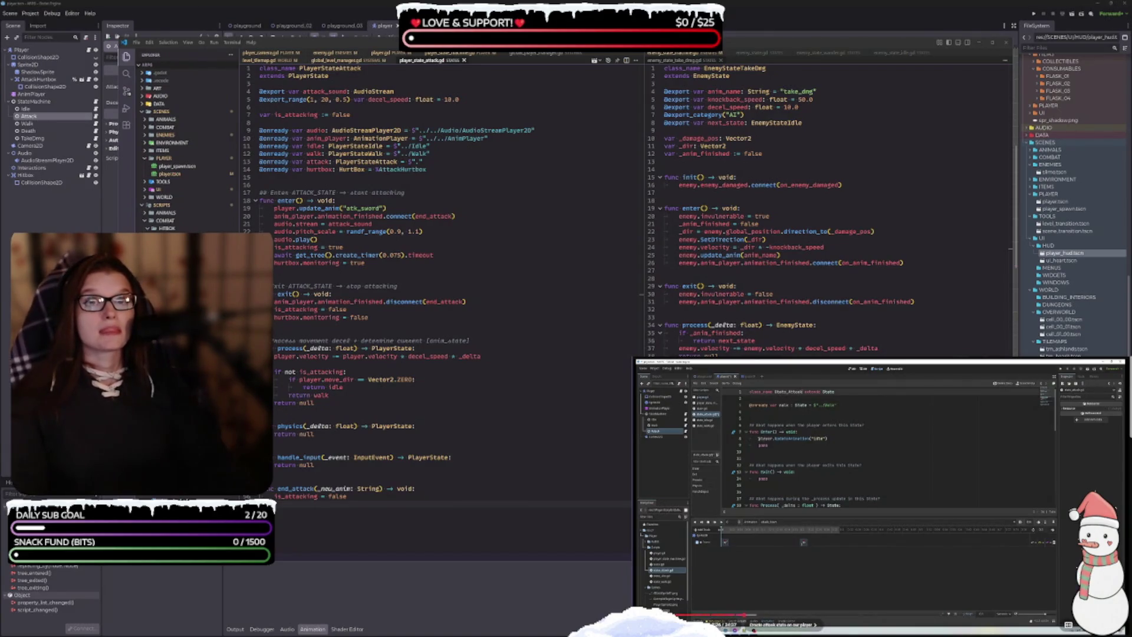
scroll(404, 390, down, 2)
scroll(404, 389, up, 2)
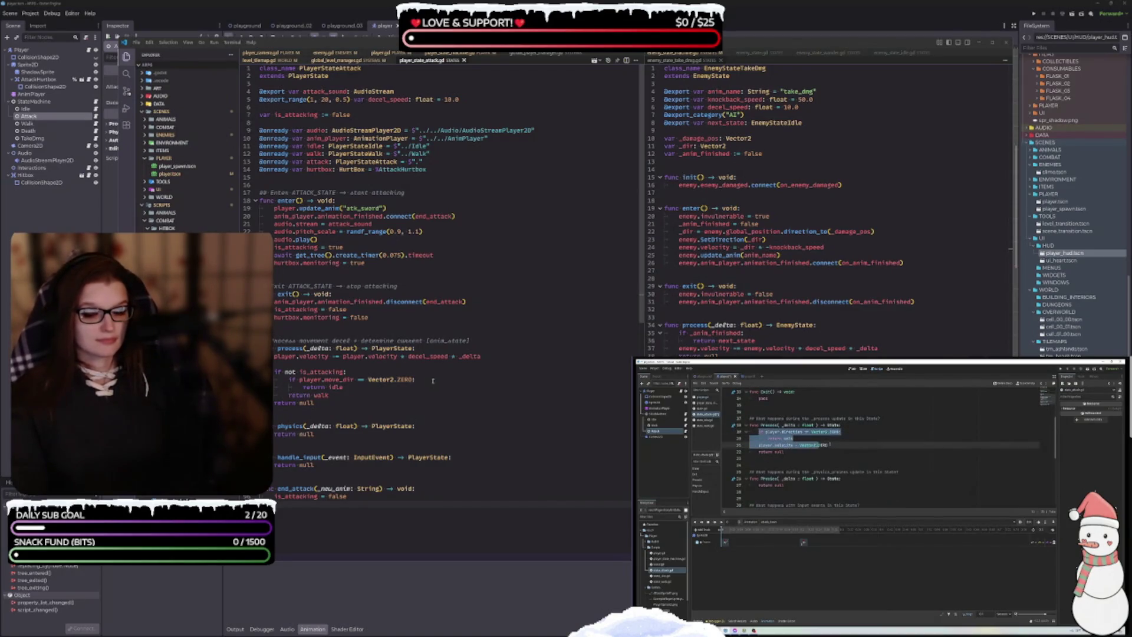
key(ctrl+F1)
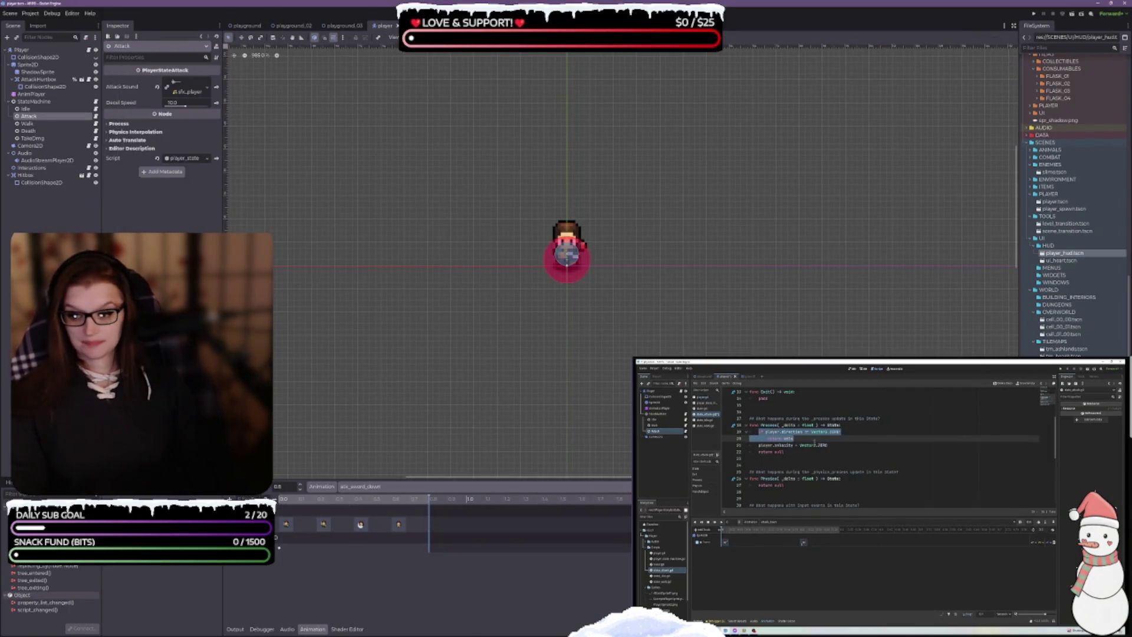
key(alt+Tab)
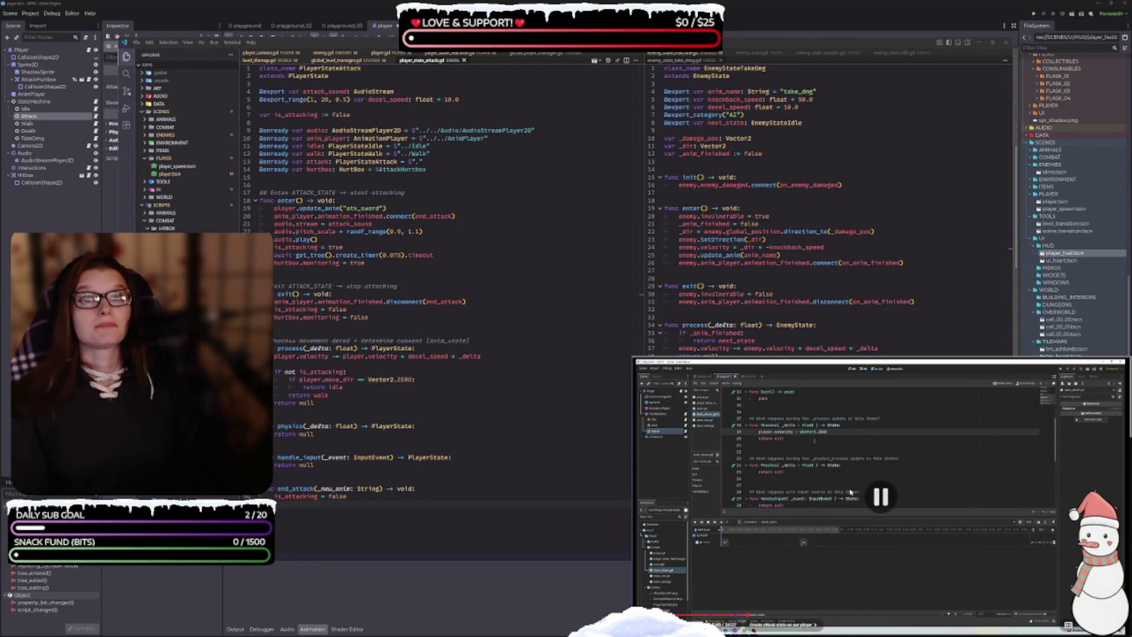
mouse_move(345, 349)
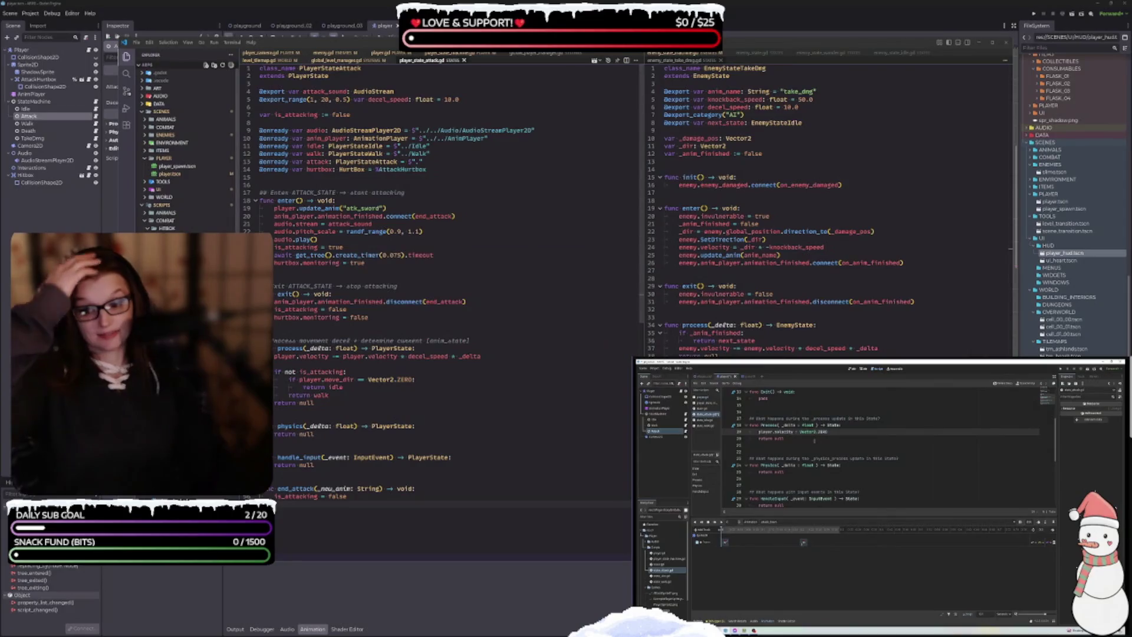
mouse_move(866, 496)
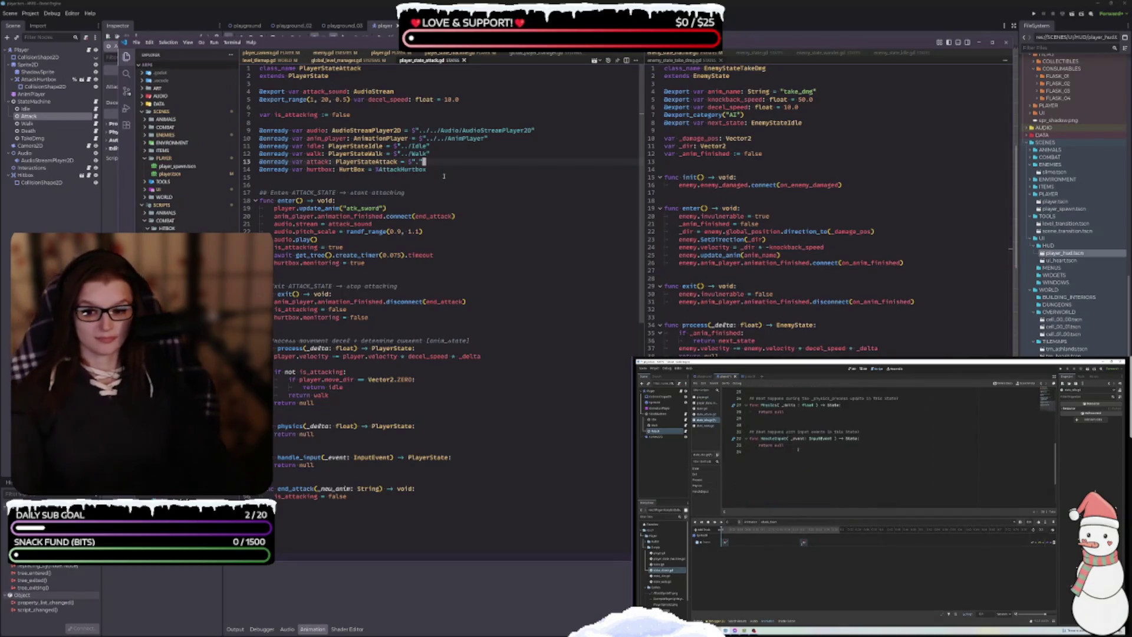
Step: Pause and resume the tutorial, then open player_state_idle.gd from the file explorer
click(843, 470)
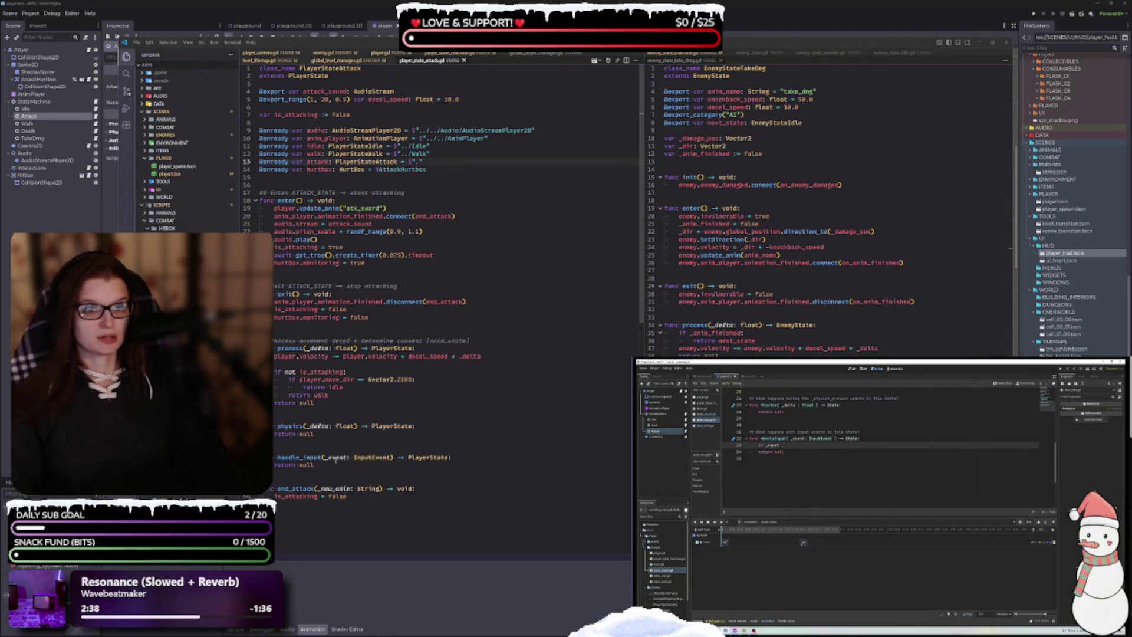
click(893, 481)
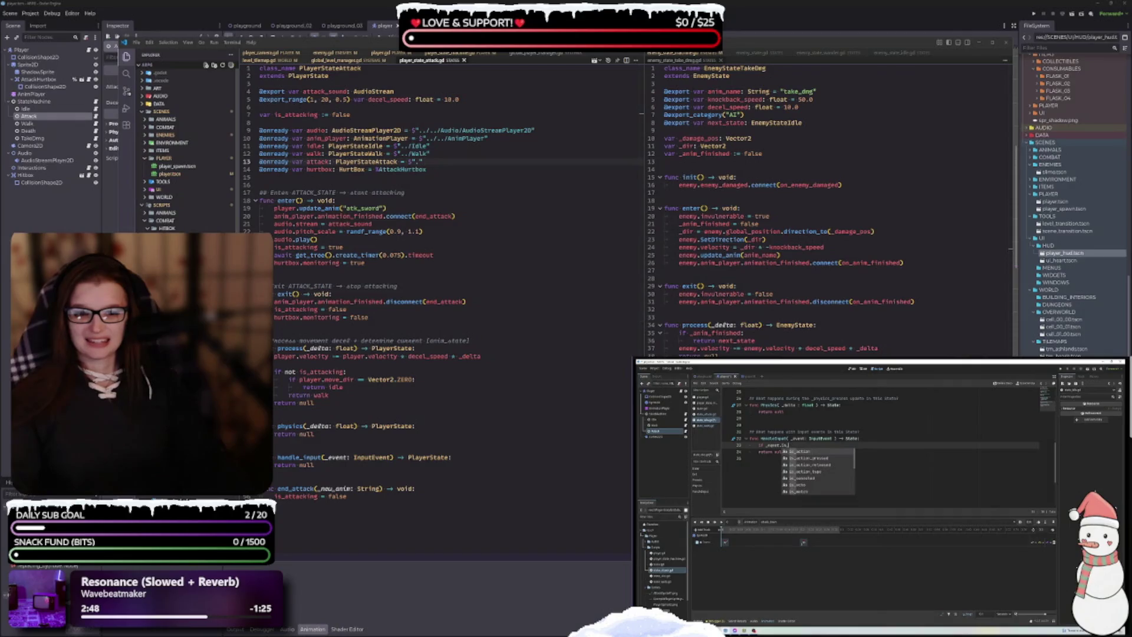
click(176, 378)
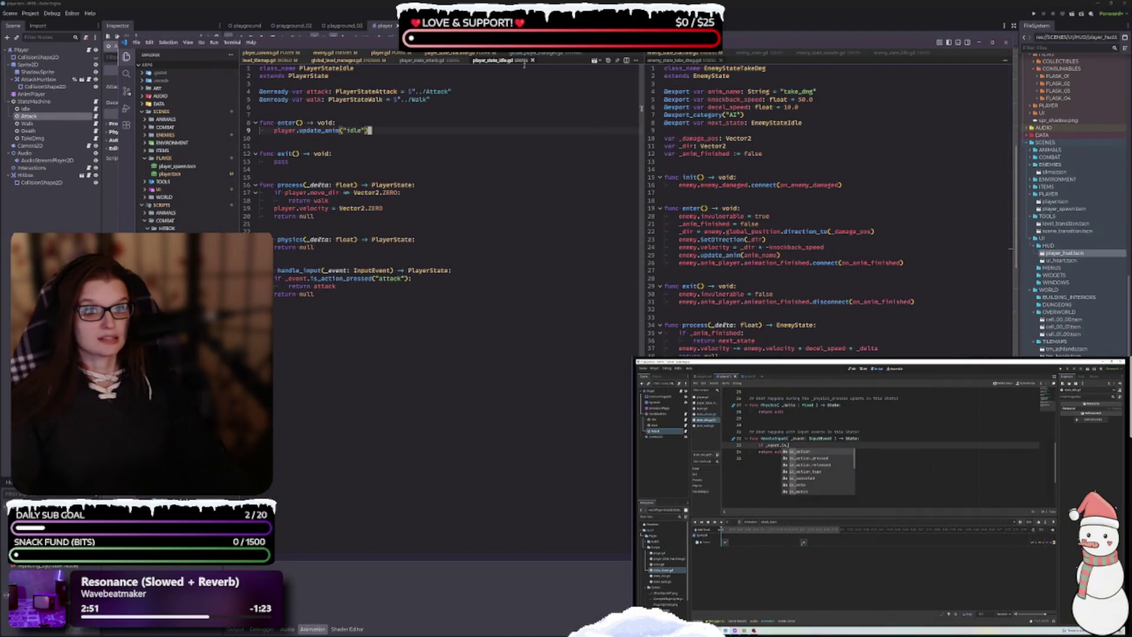
Step: Dock player_state_idle.gd in the right editor group beside the attack script and inspect line 29
drag(500, 61, 684, 70)
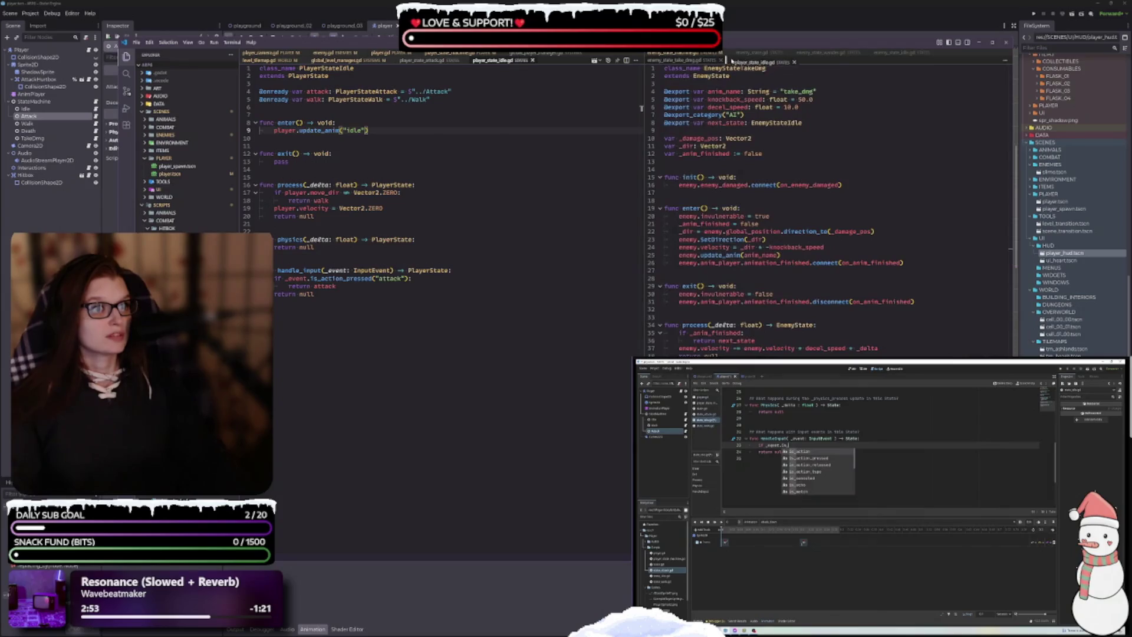
click(766, 293)
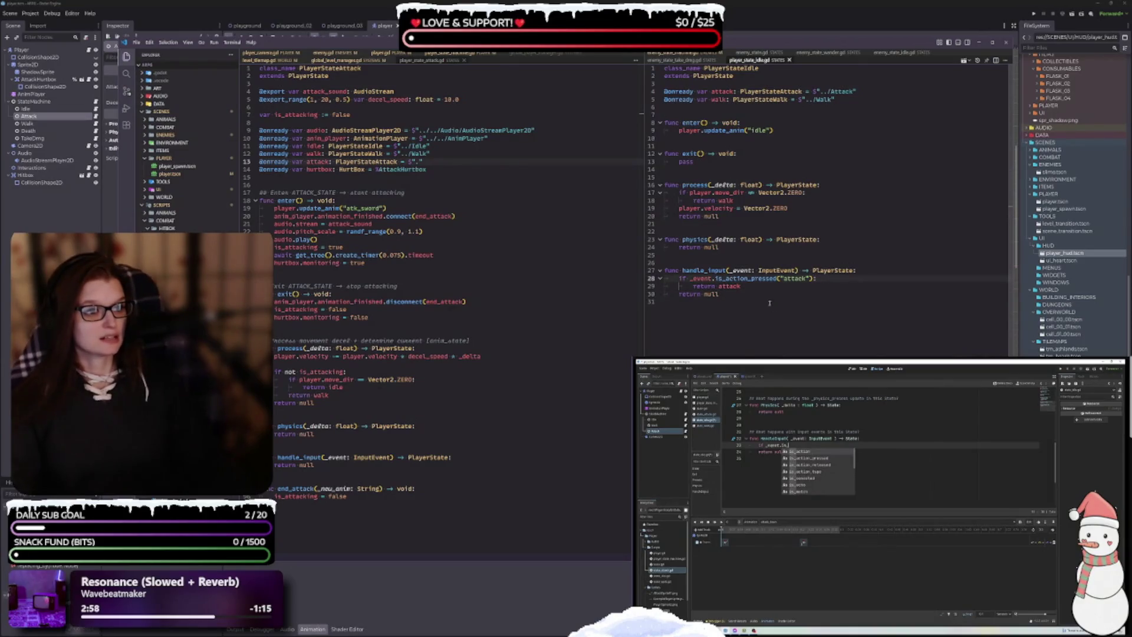
click(758, 285)
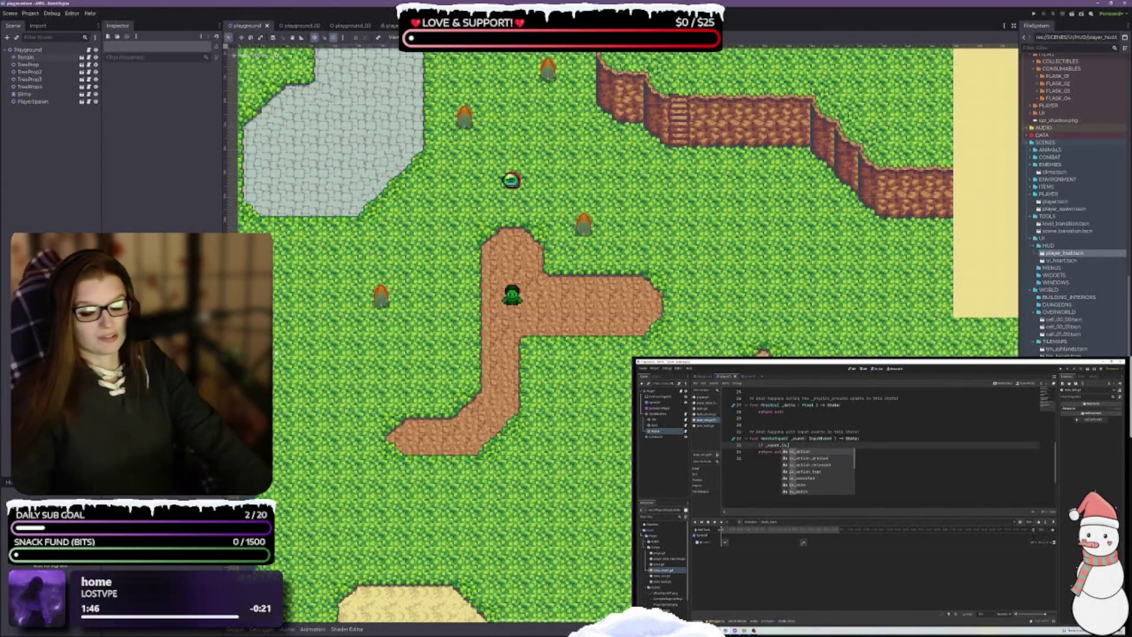
Step: Zoom out on the playground map and switch to the player scene
scroll(582, 323, down, 5)
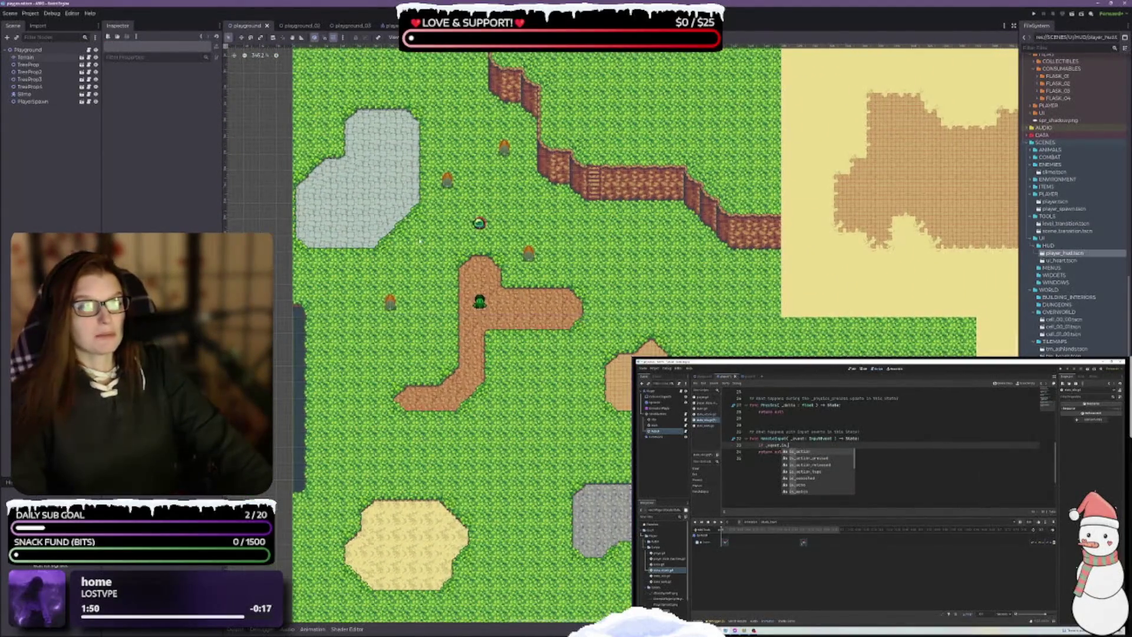
click(384, 26)
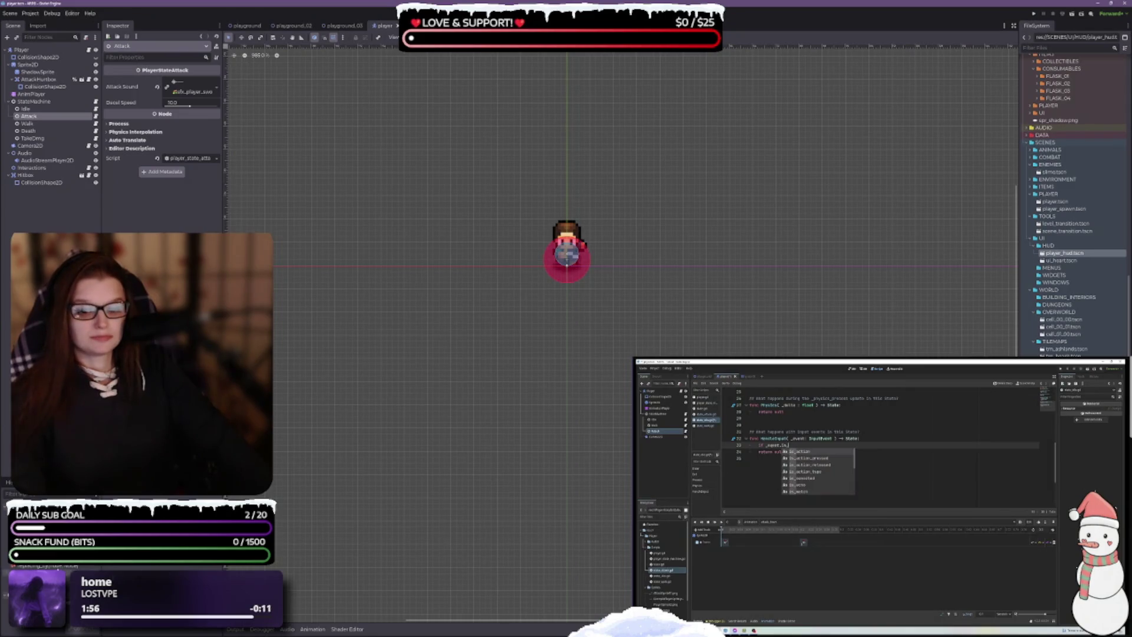
Step: Delete the print("attack") line from player_state_walk.gd's handle_input(), then return to the attack script
key(alt+Tab)
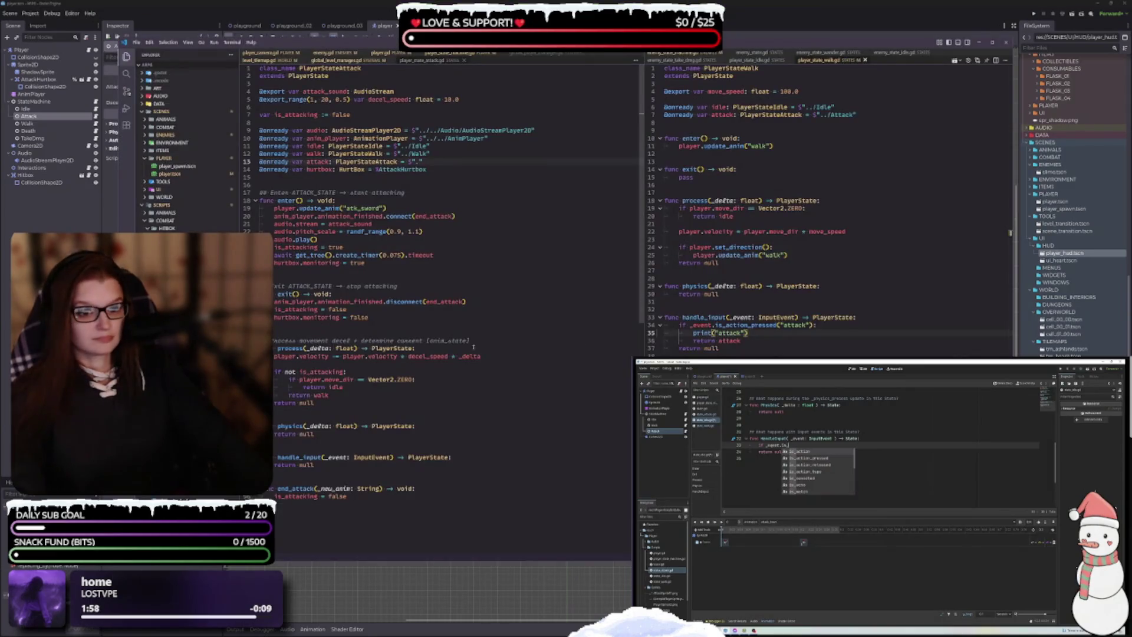
double_click(733, 333)
triple_click(733, 334)
key(BackSpace)
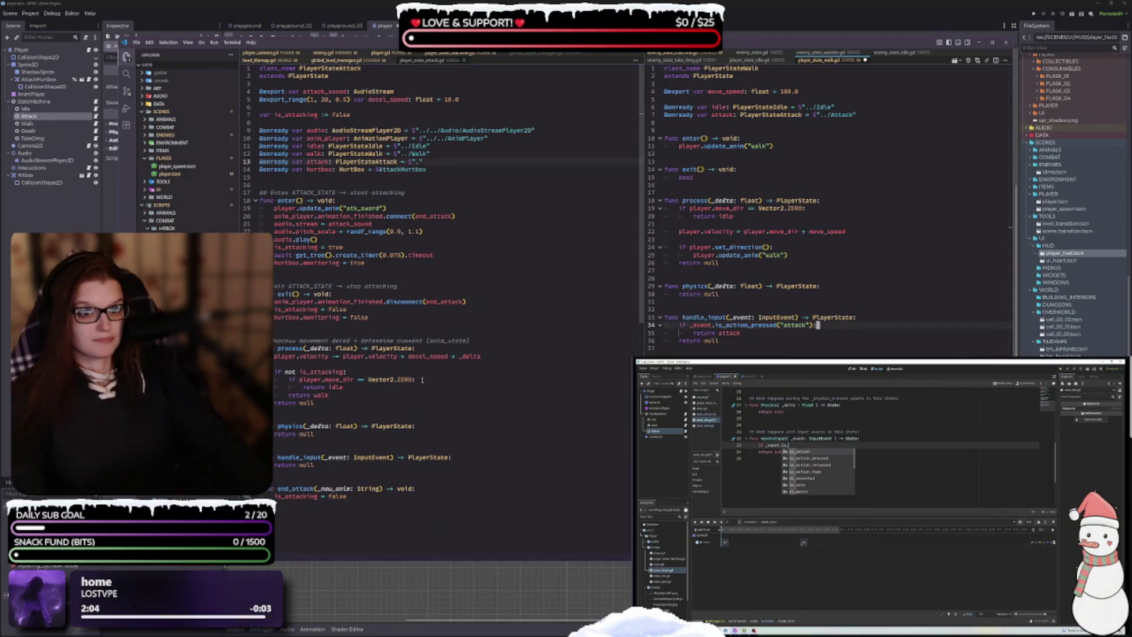
click(457, 216)
key(Up)
key(Up)
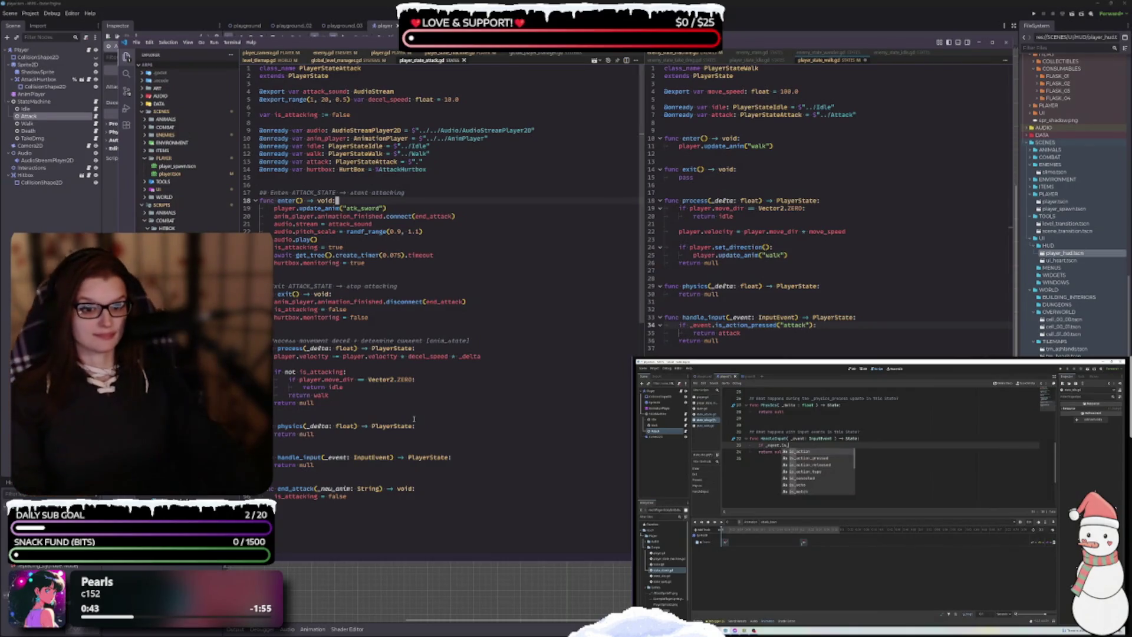
click(825, 475)
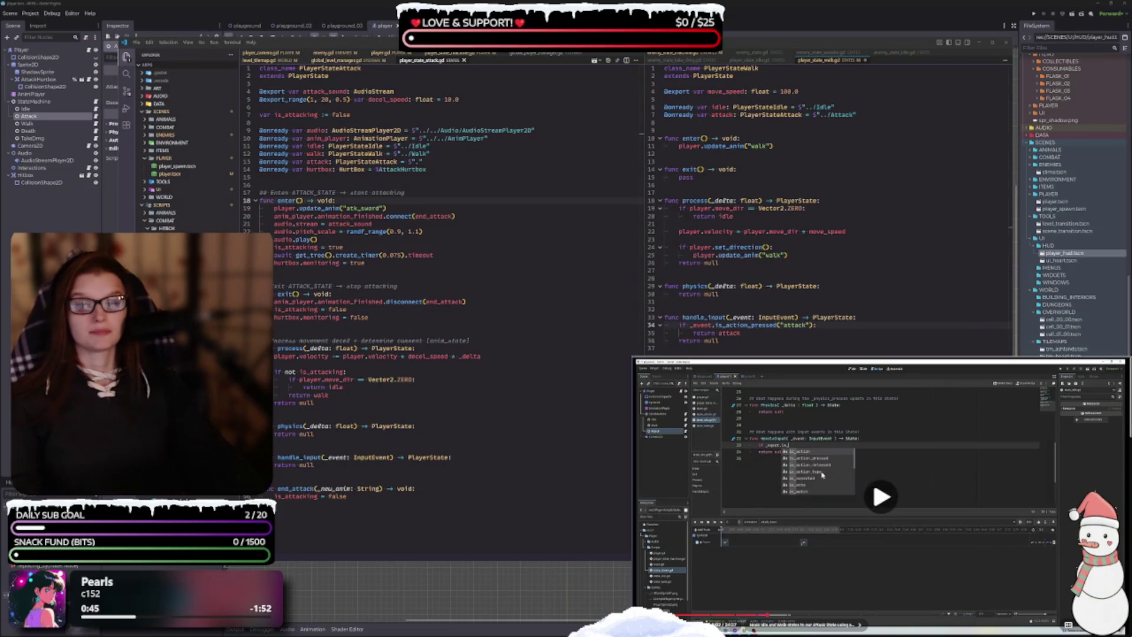
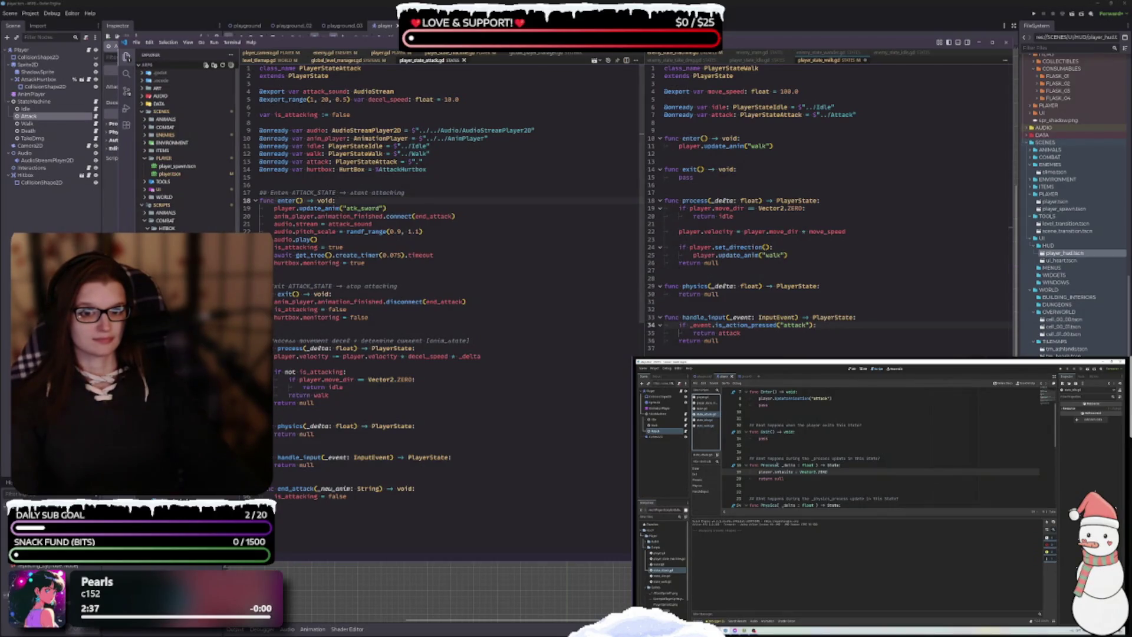
Step: Compare global_player_manager.gd with player_state_attack.gd in VS Code, pause the tutorial, then return to Godot
scroll(183, 148, down, 3)
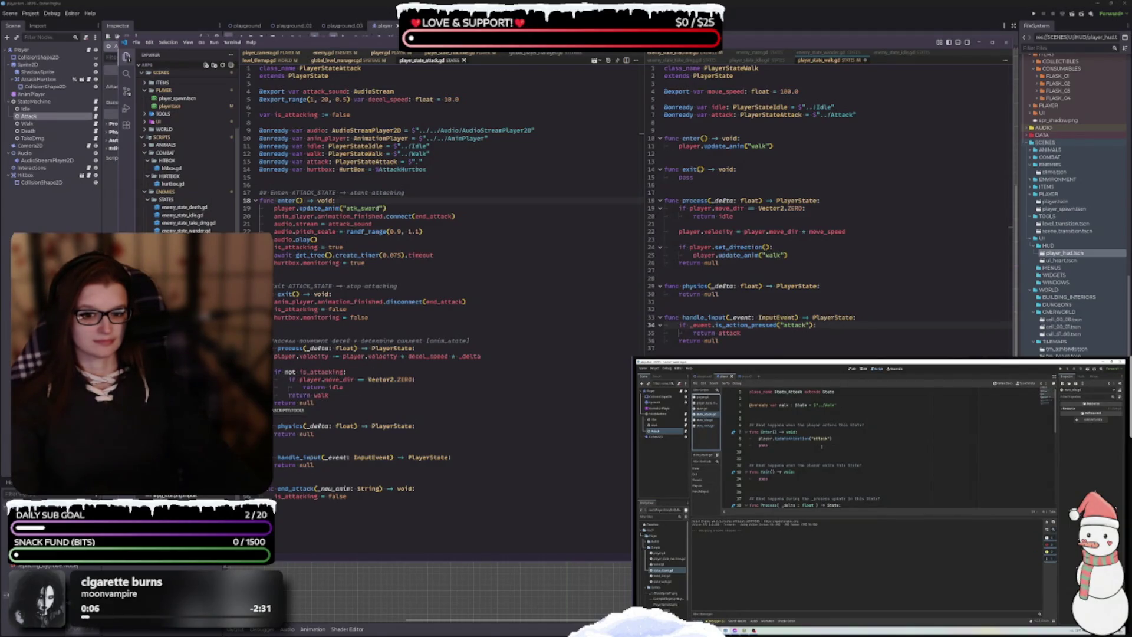
click(536, 53)
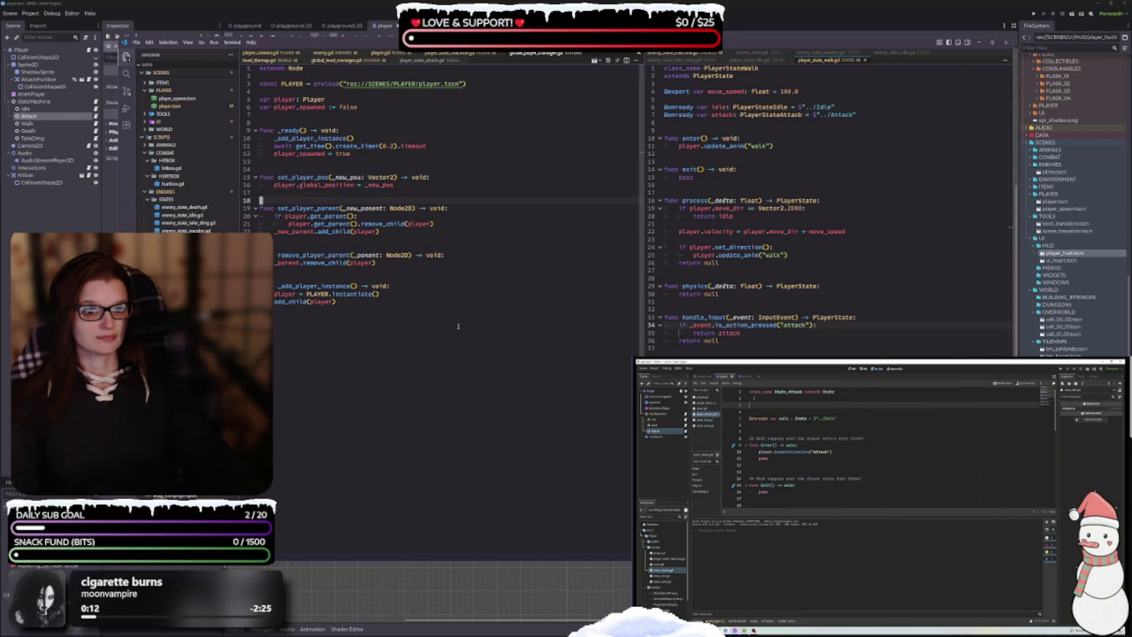
click(419, 61)
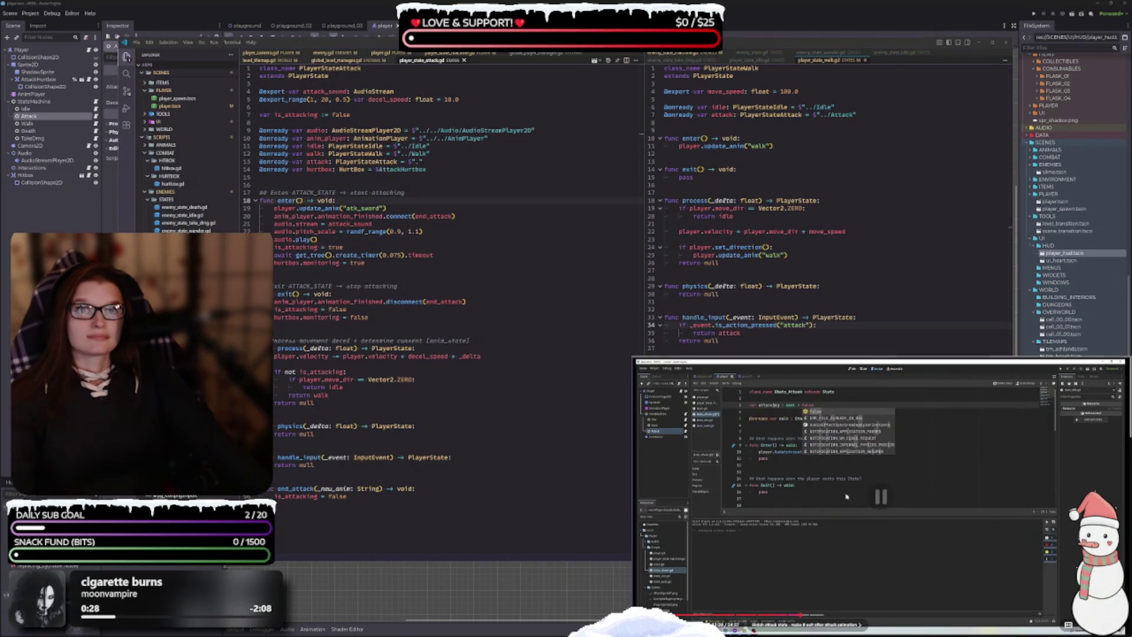
key(space)
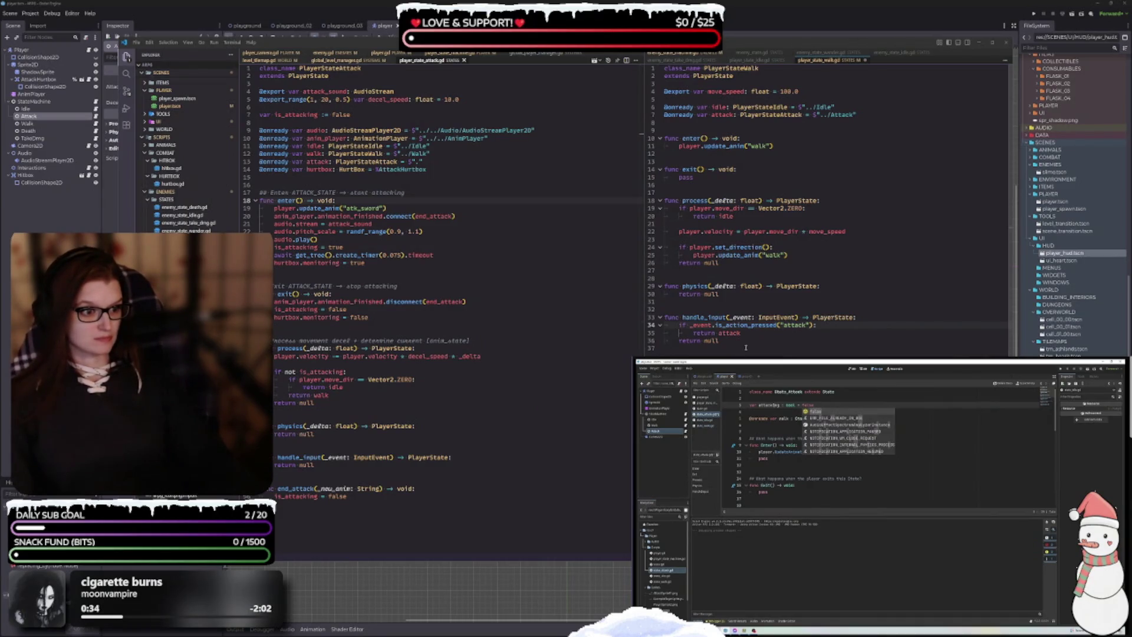
mouse_move(753, 325)
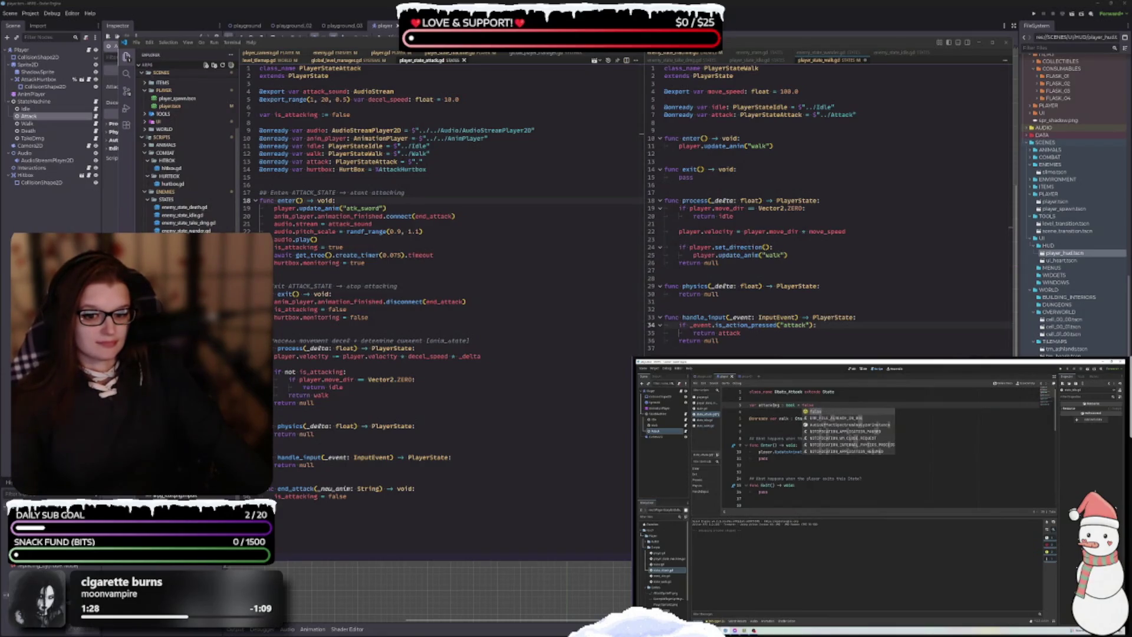
click(31, 13)
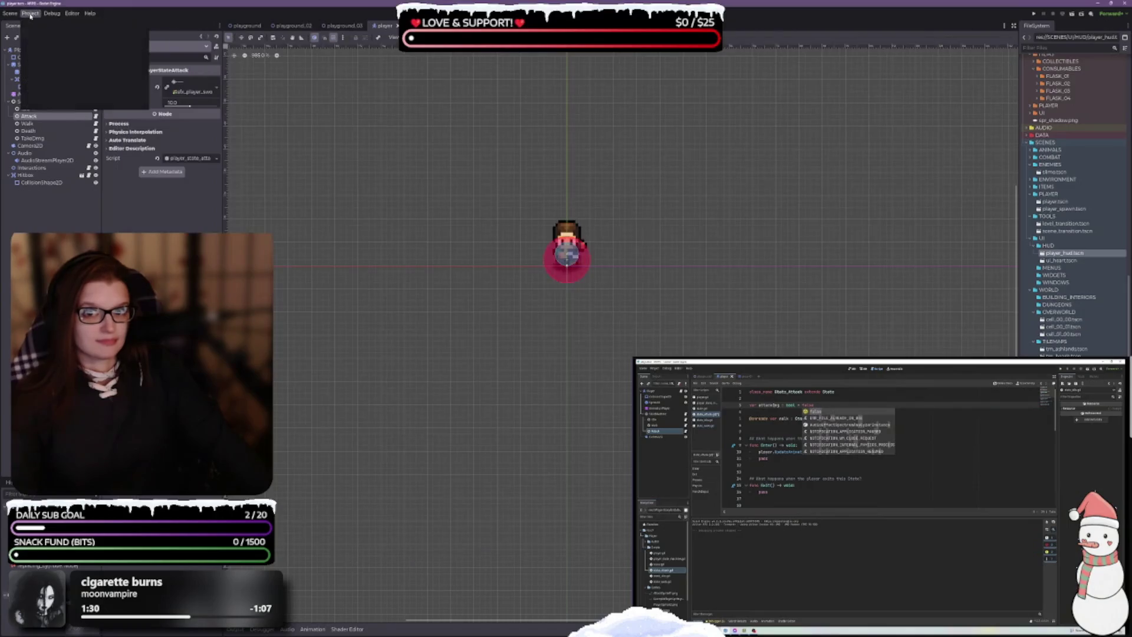
Step: In the Input Map, delete the old attack action and add a fresh one named attack
click(71, 24)
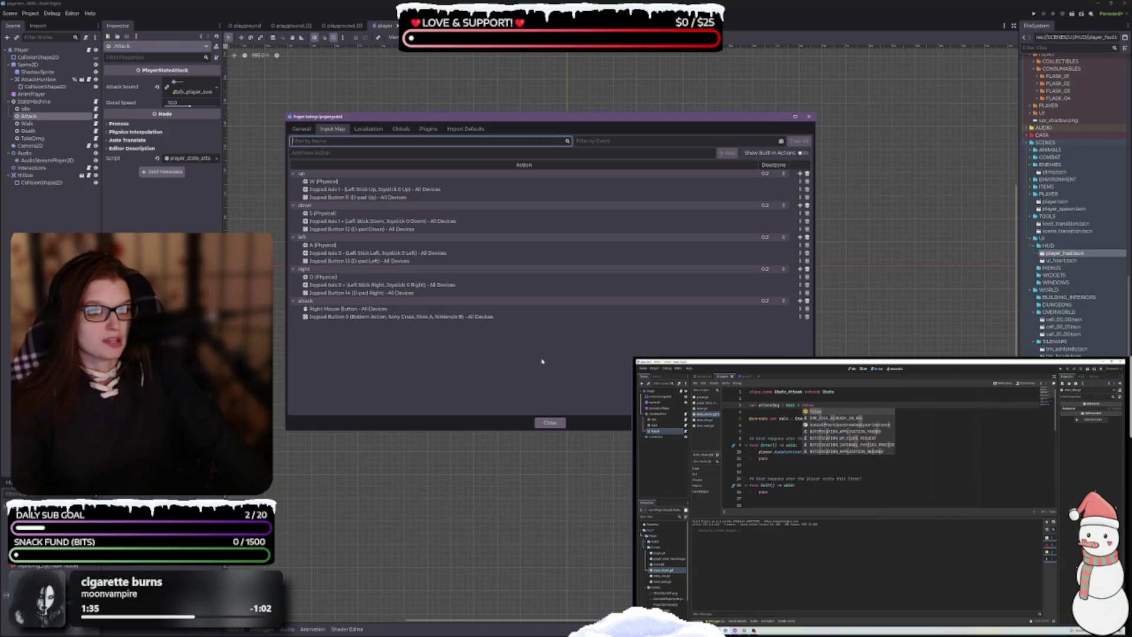
click(807, 300)
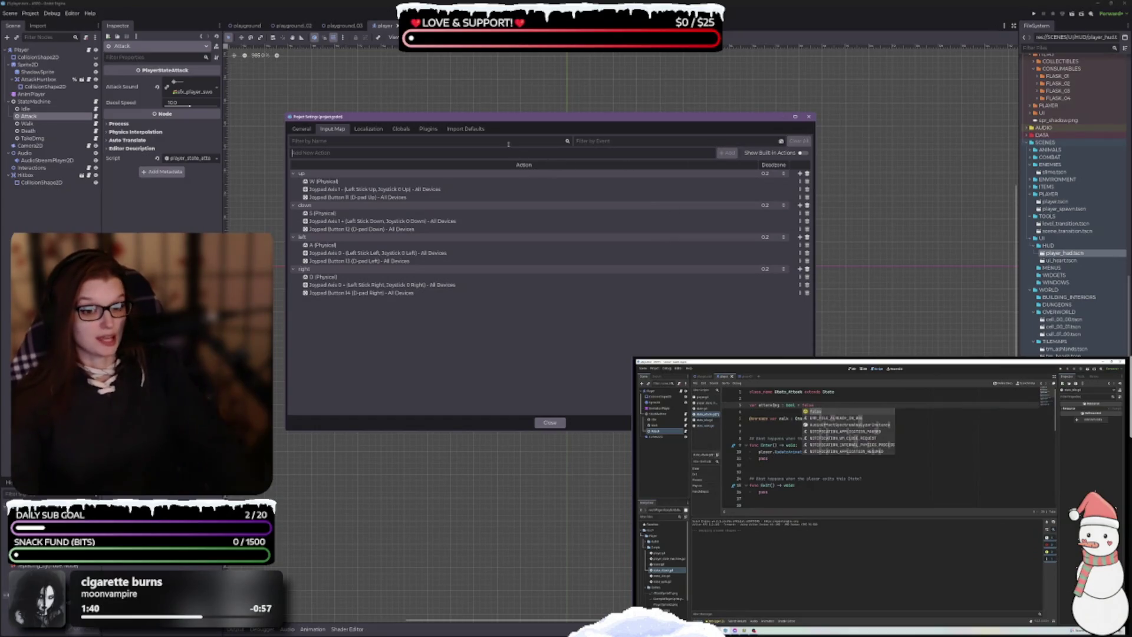
text(attack)
key(Return)
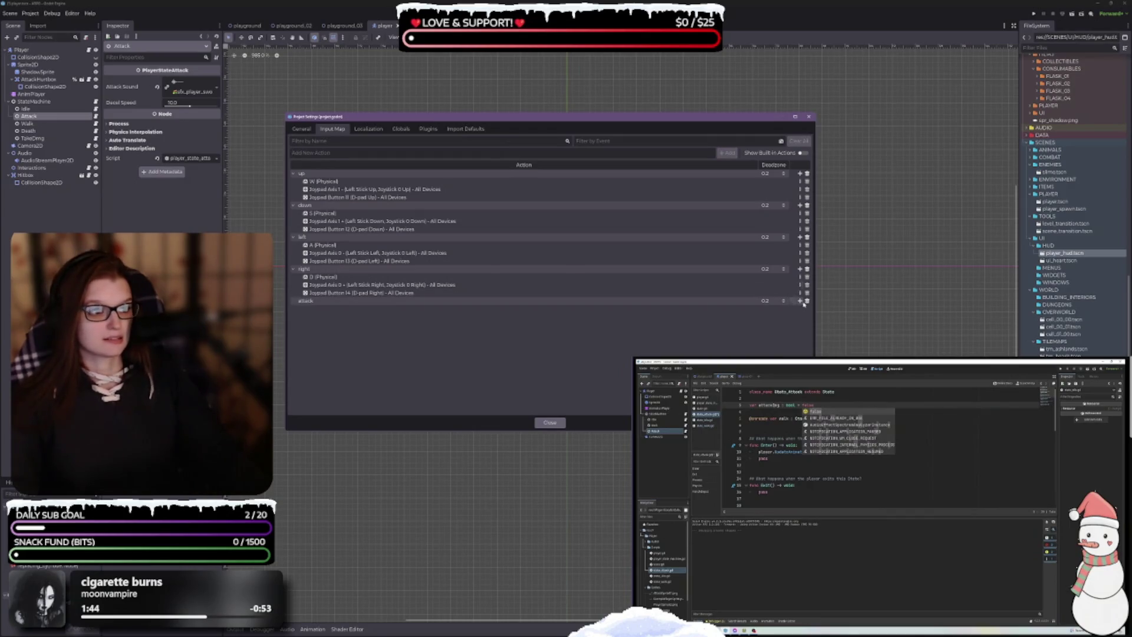
Step: Bind attack to Left Mouse Button and Joypad Button 0, close Project Settings, and open the playground scene
click(800, 301)
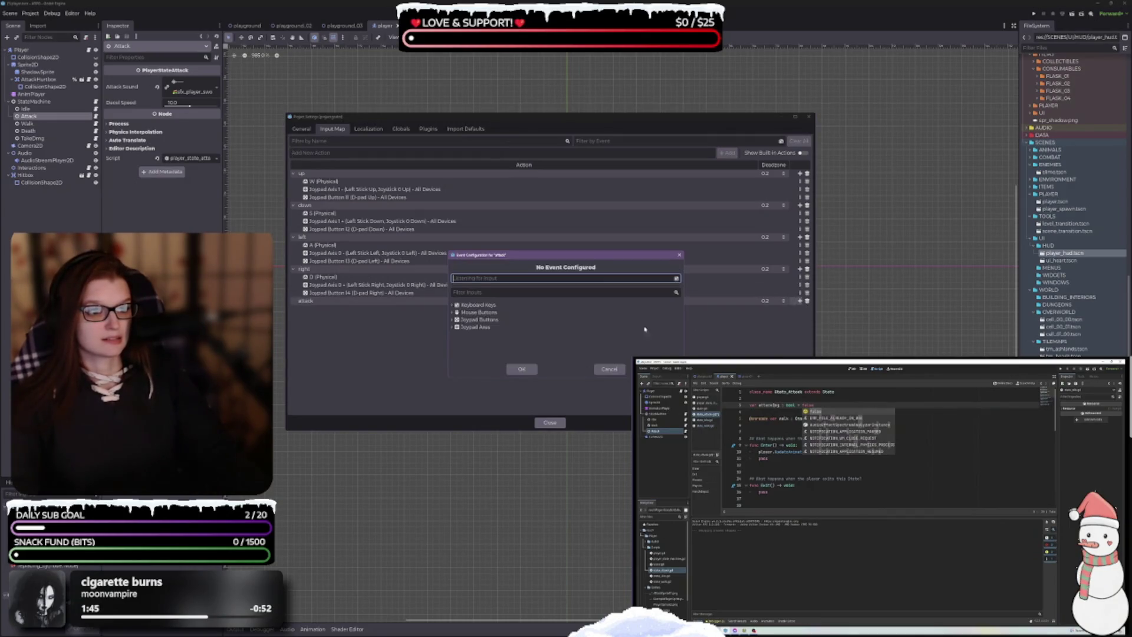
click(484, 279)
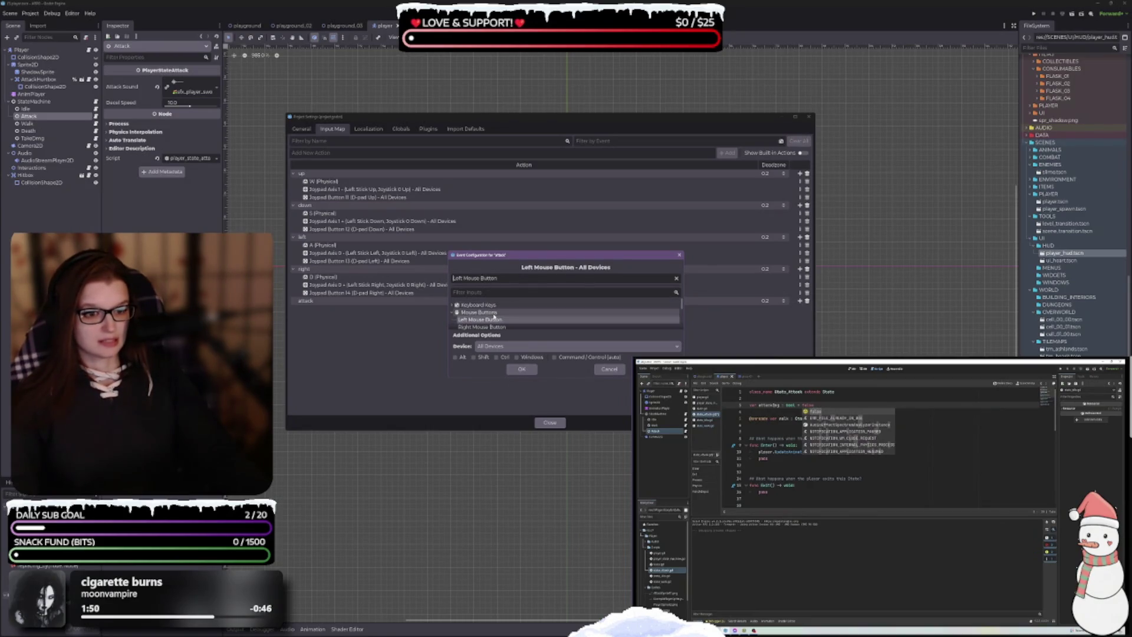
click(522, 369)
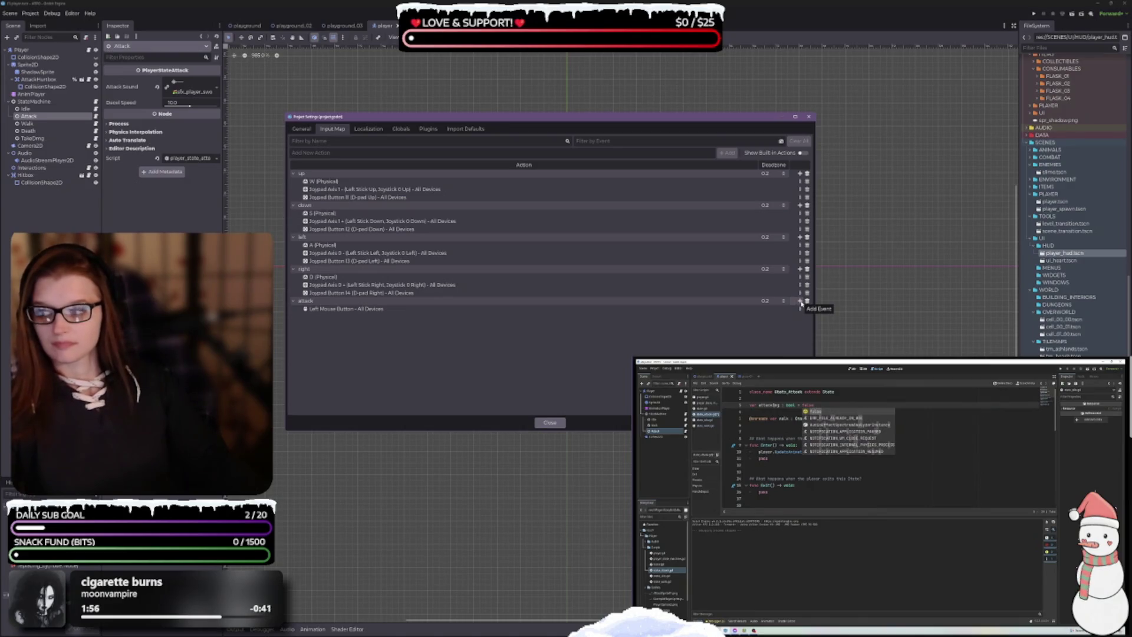
click(801, 302)
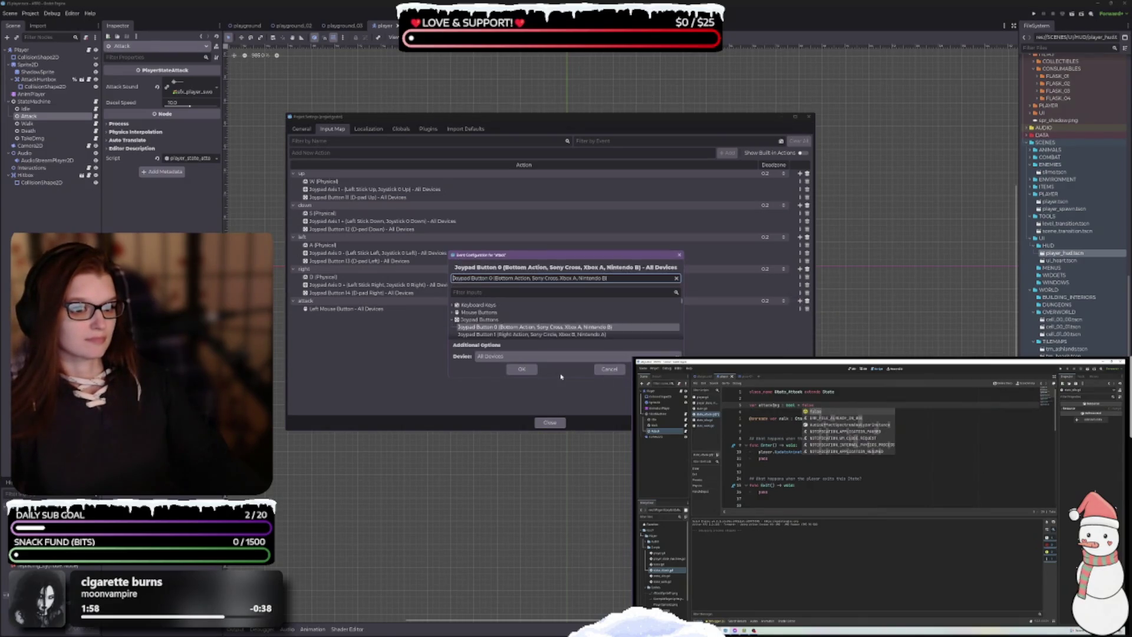
click(526, 370)
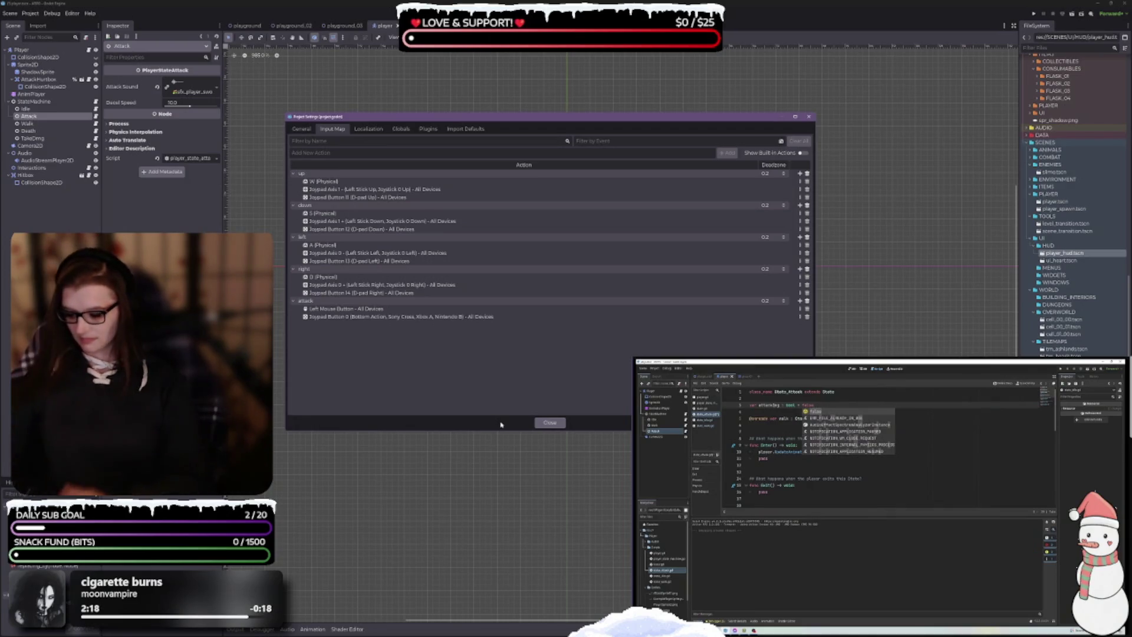
click(549, 423)
click(244, 25)
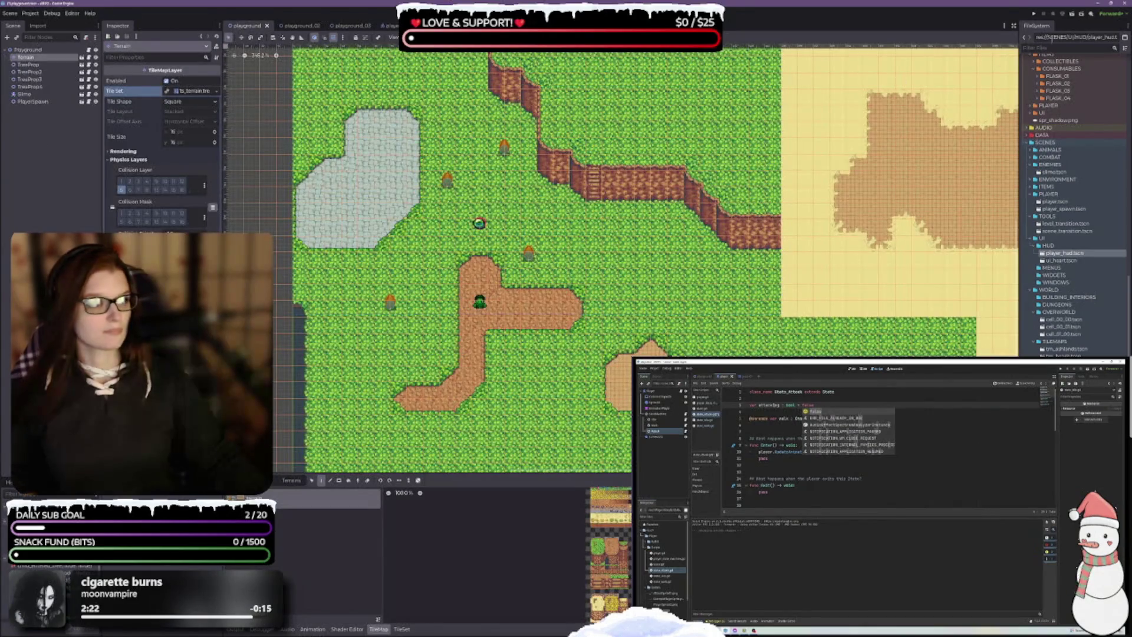
Step: Run the game, walk the player up to the slime and attack it, triggering the damage error
click(1069, 14)
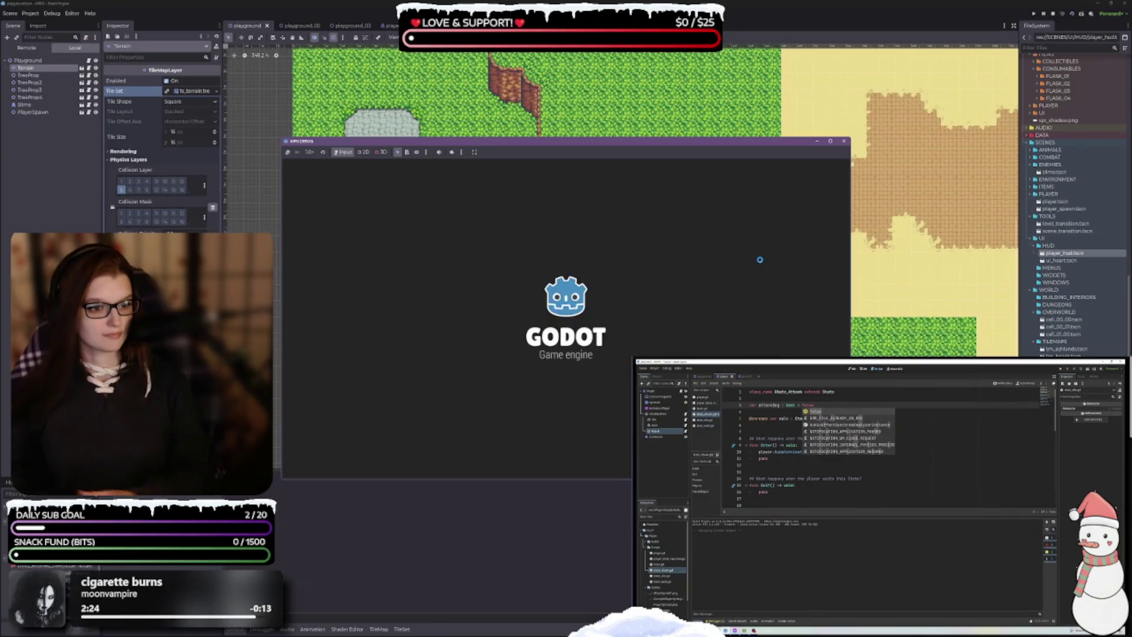
key(Up)
key(Right)
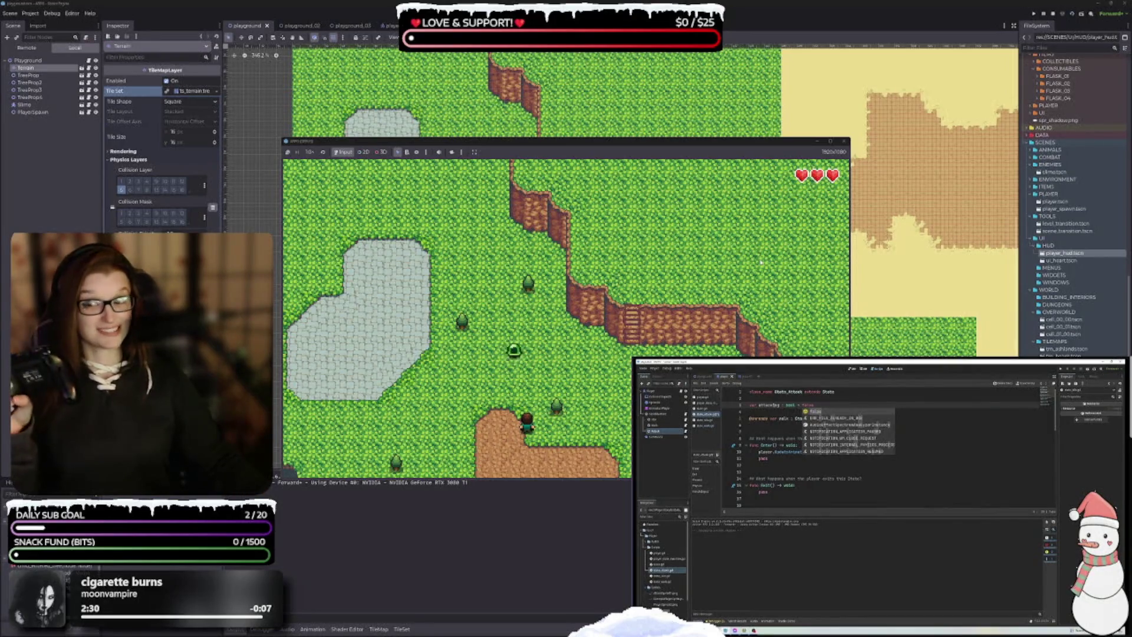
key(Up)
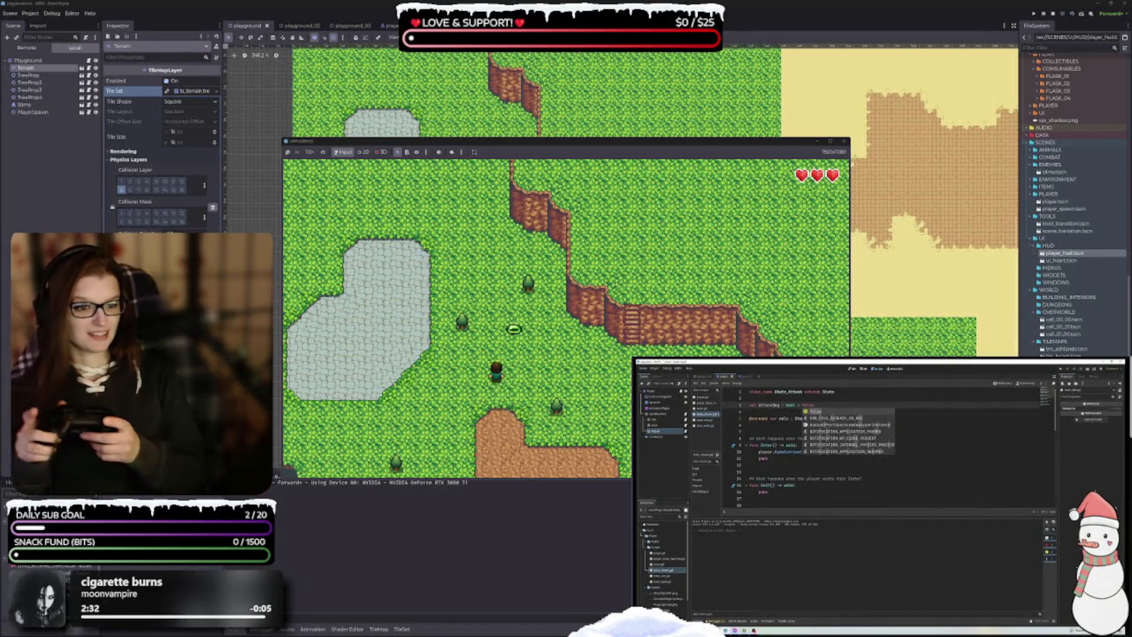
key(Down)
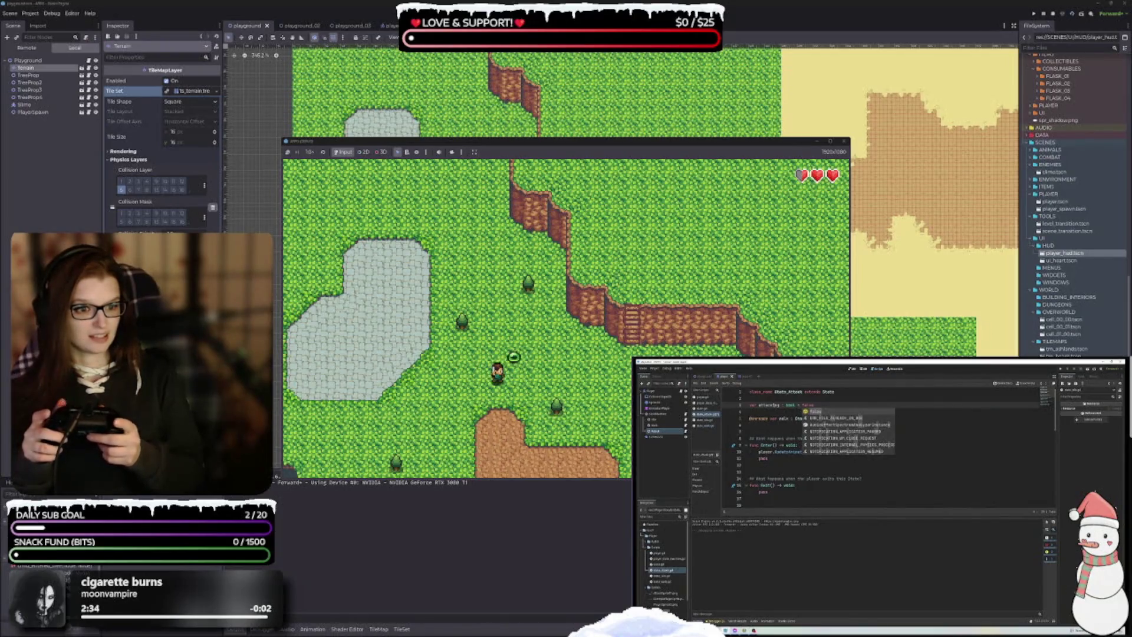
key(Up)
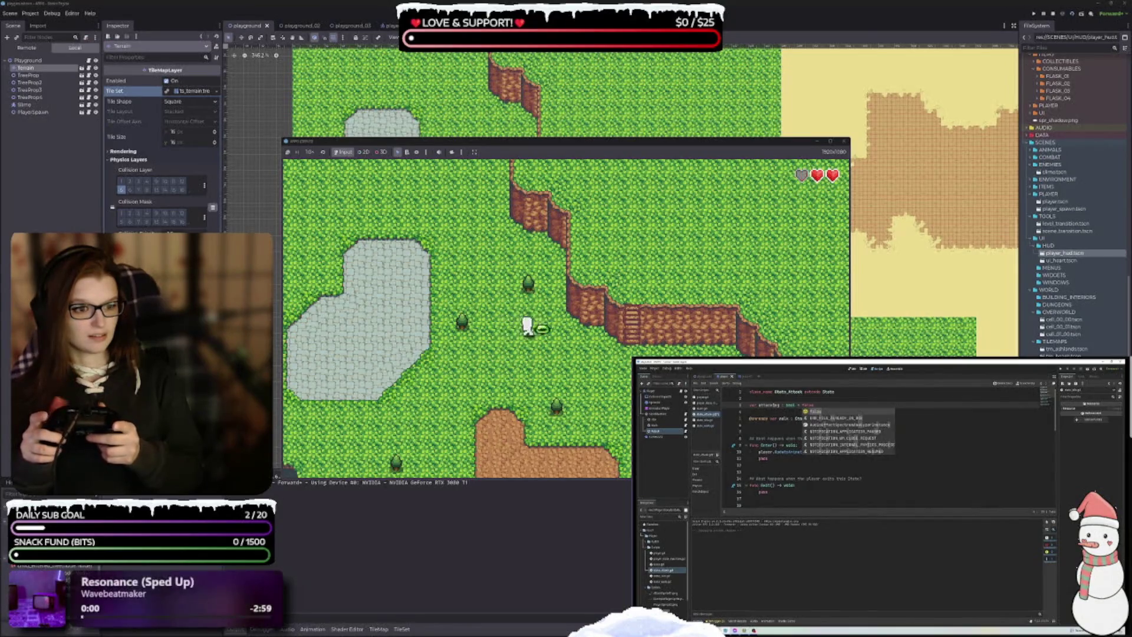
key(space)
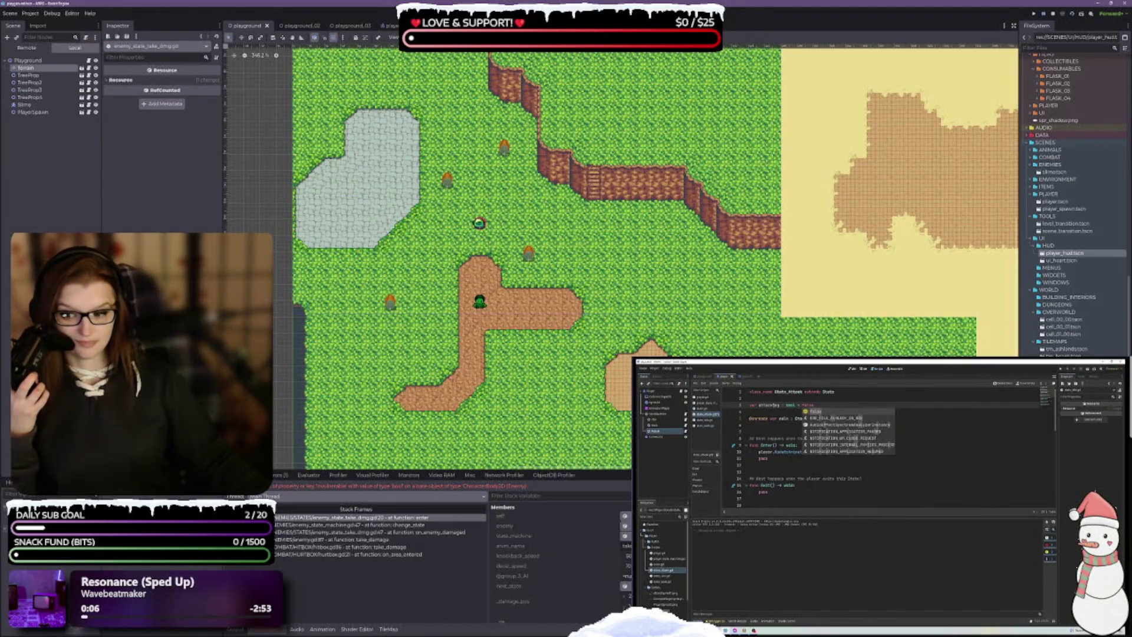
key(F5)
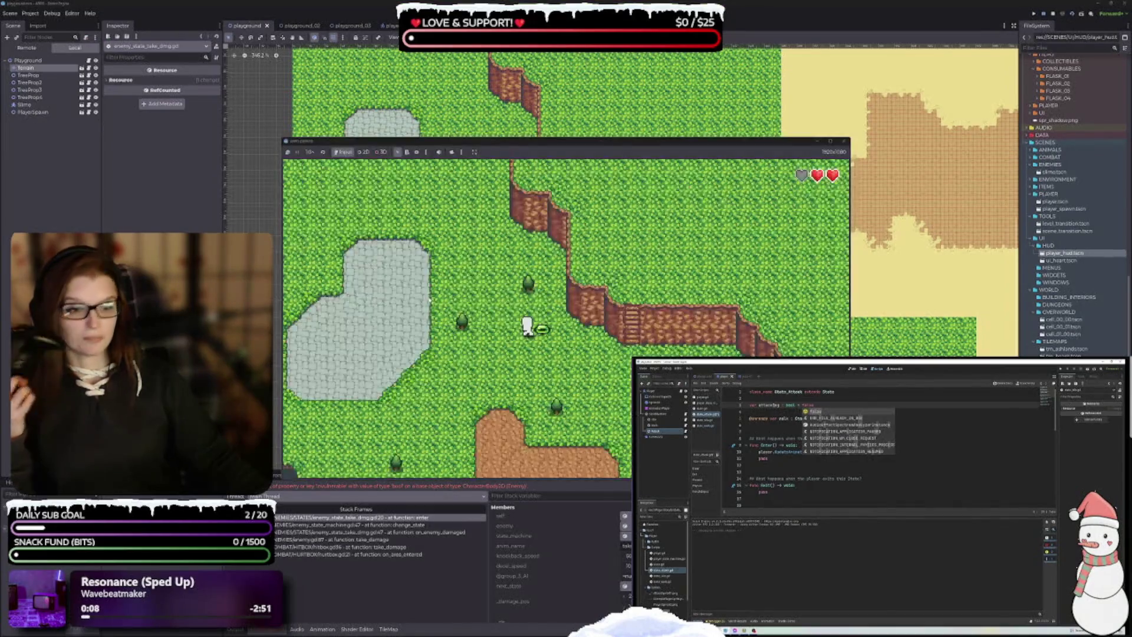
Step: Stop the game and open the invalid-assignment error's source line from the debugger Errors list
click(846, 142)
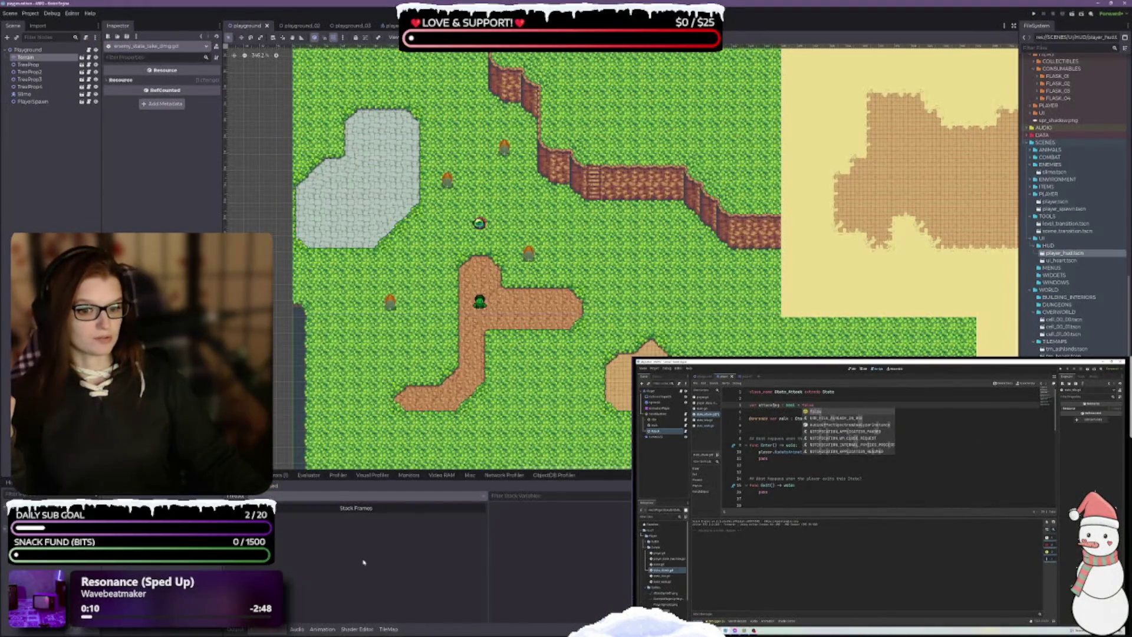
click(281, 475)
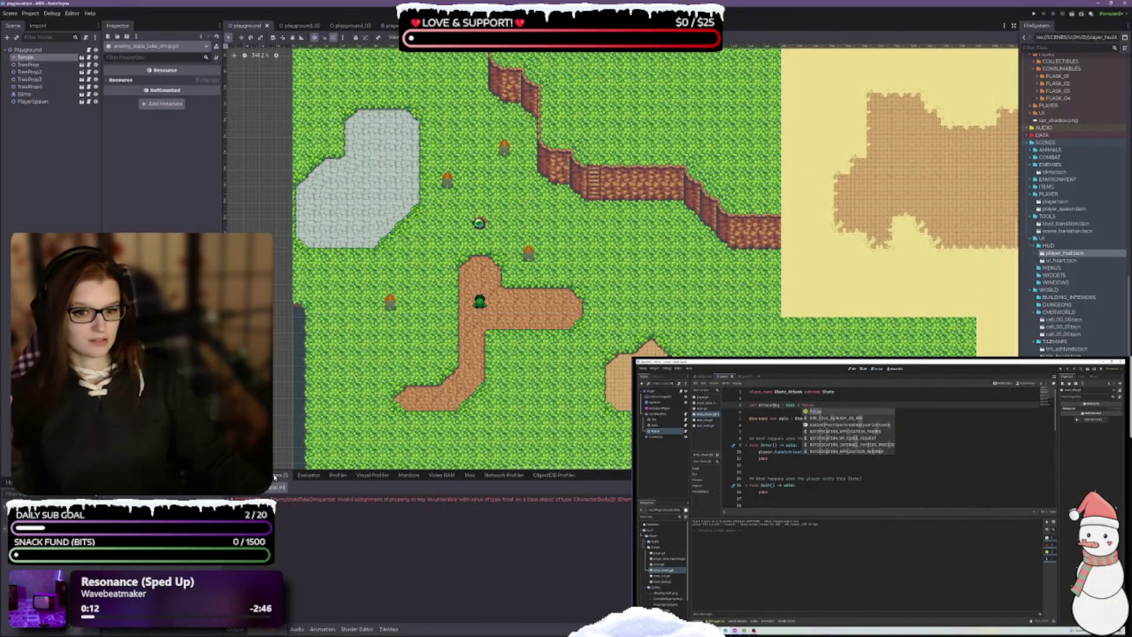
click(421, 504)
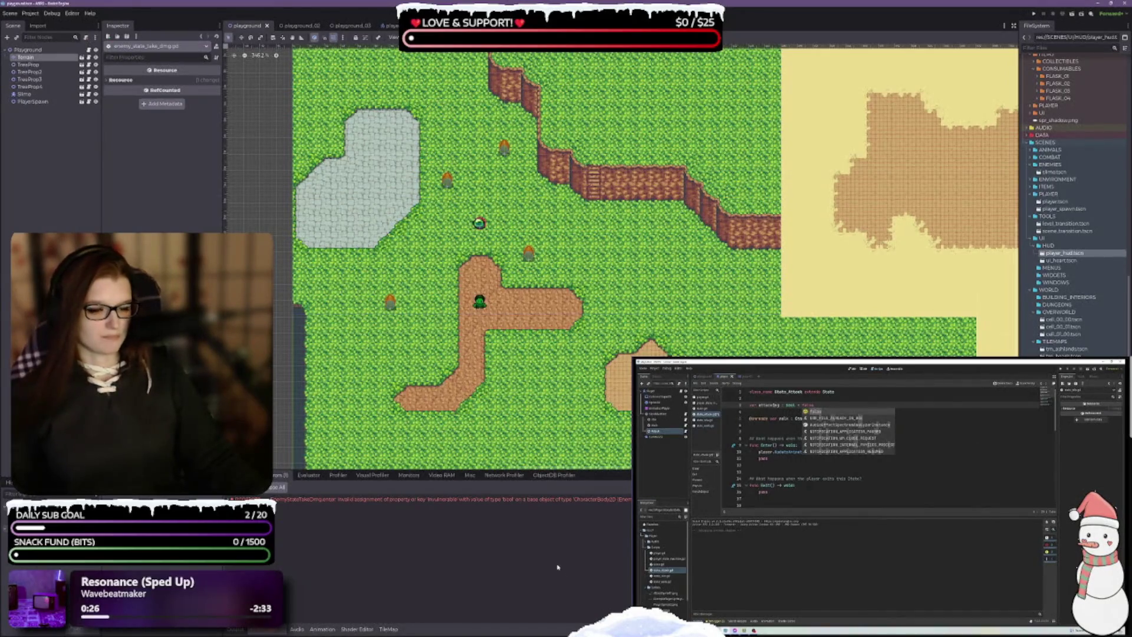
double_click(471, 503)
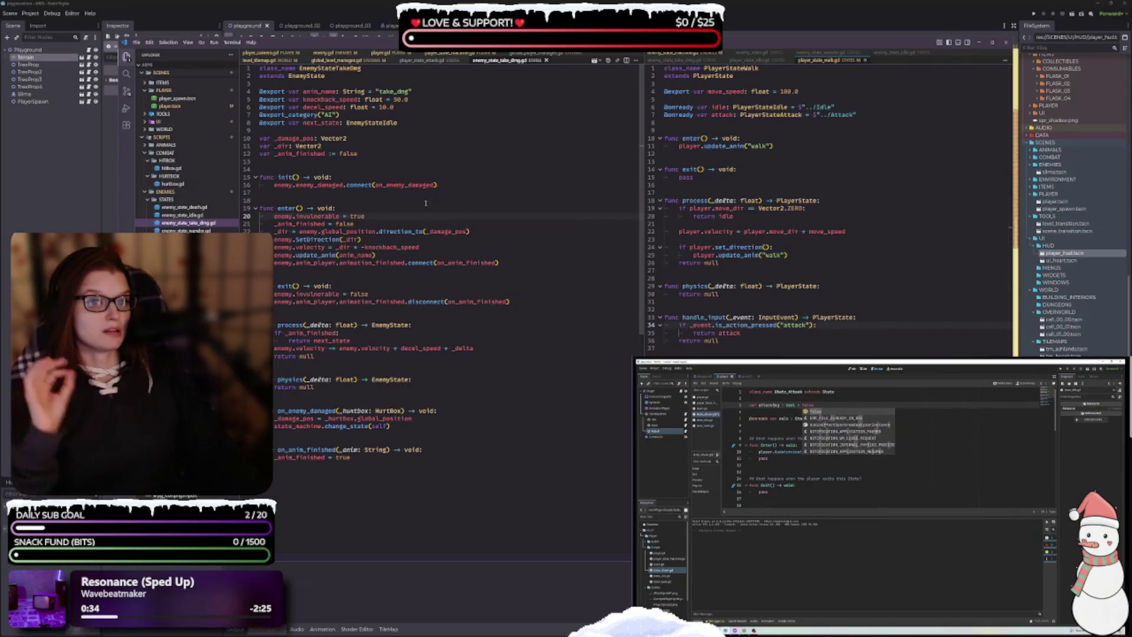
Step: Change enemy.invulnerable to enemy.immune on line 20 of enemy_state_take_dmg.gd and save
click(368, 216)
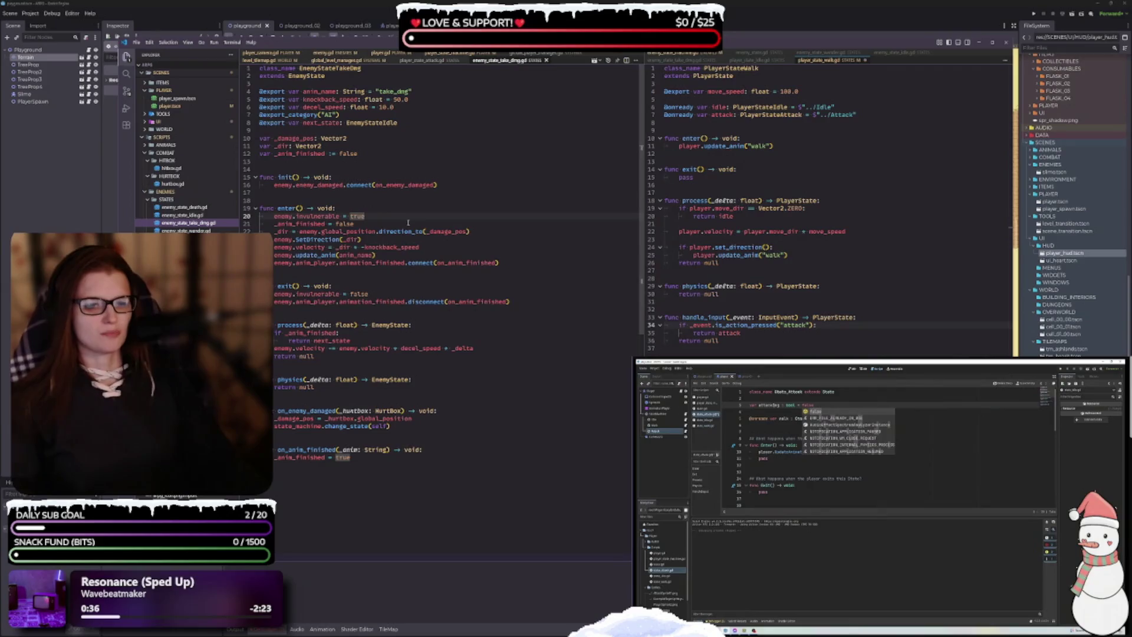
mouse_move(407, 228)
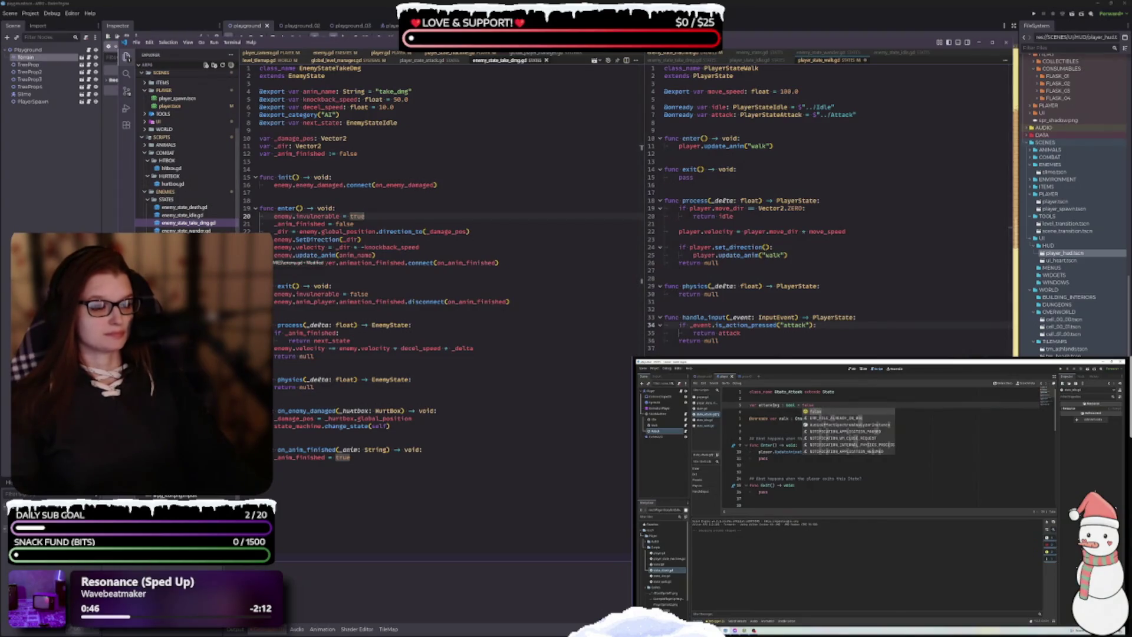
click(333, 53)
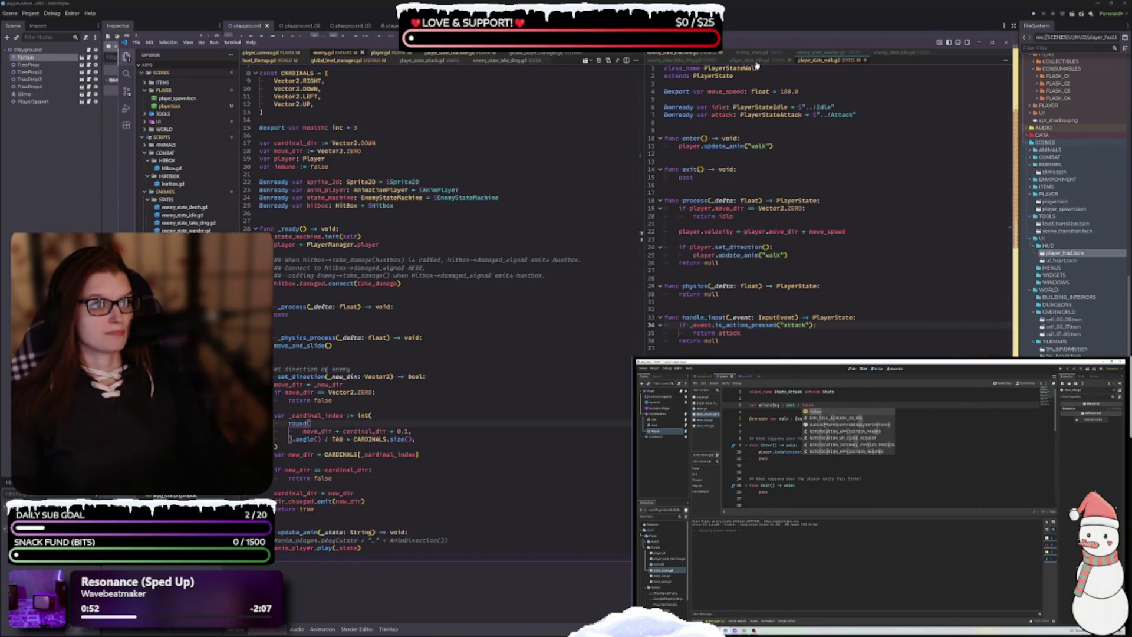
key(ctrl+Page_Up)
click(506, 61)
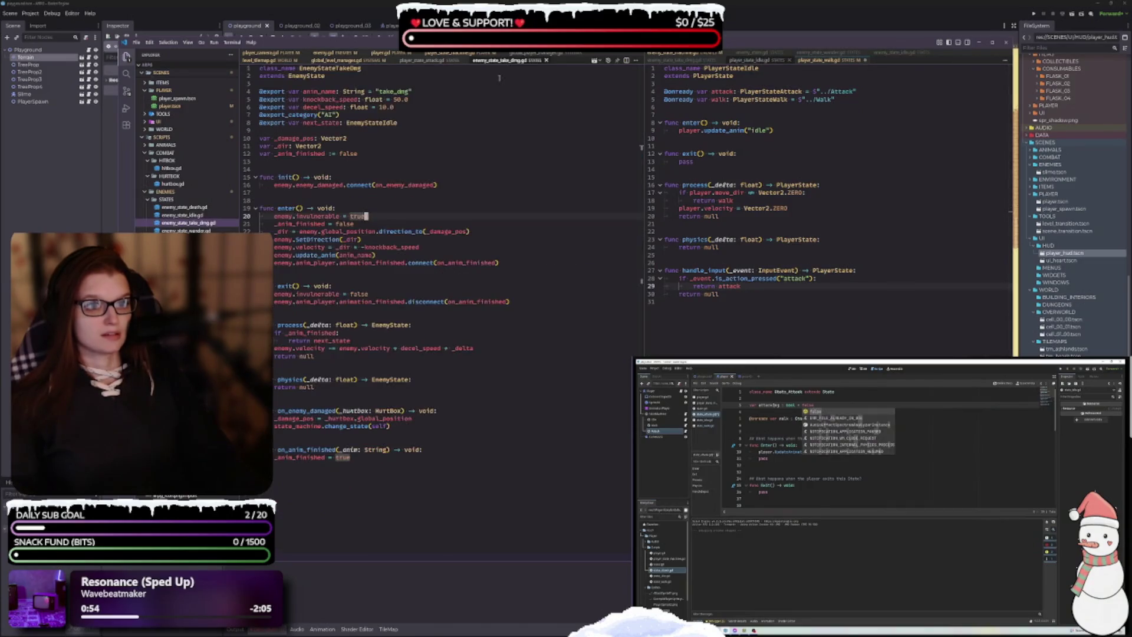
double_click(319, 216)
text(immune)
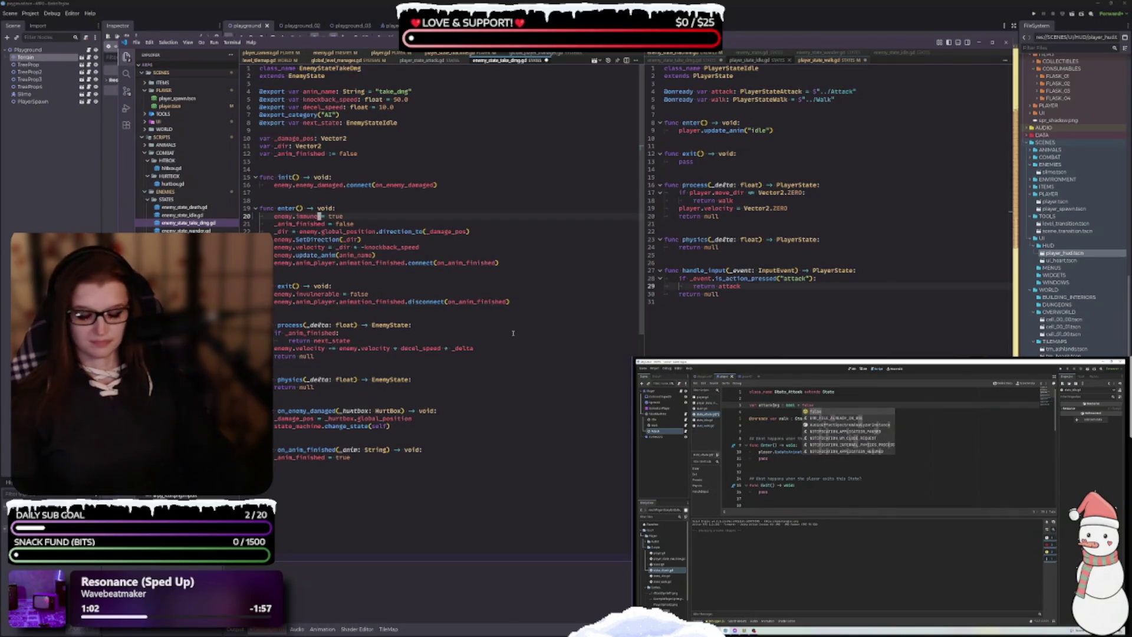
key(F5)
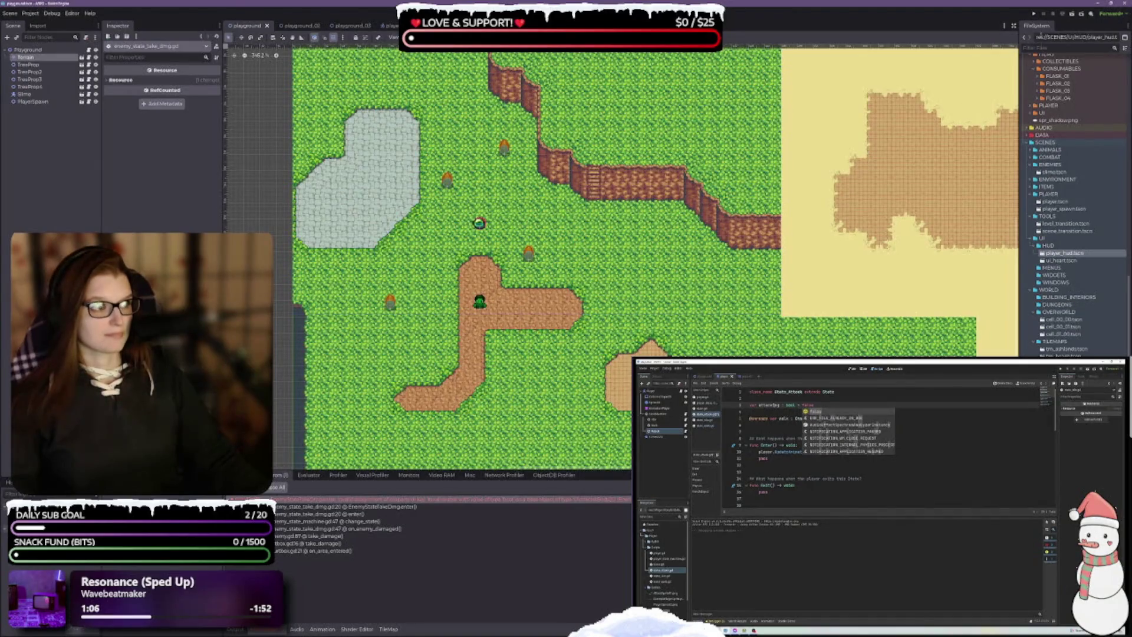
Step: Run the playground, walk the player into the slime, and open the SetDirection error from the Errors tab
click(1071, 16)
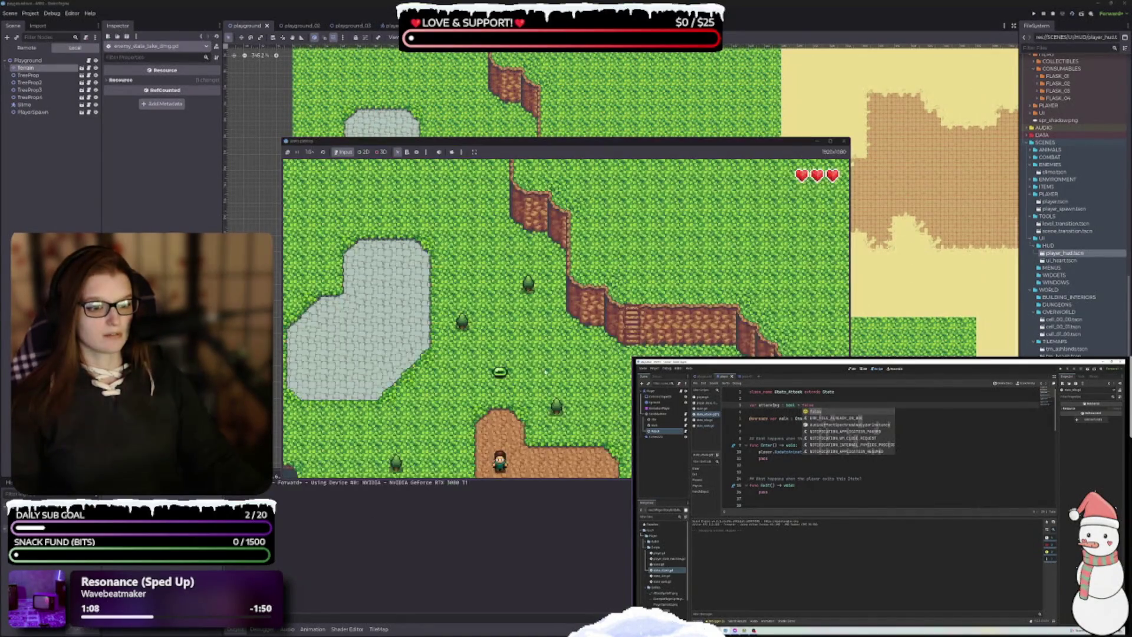
key(Up)
key(Left)
key(Left)
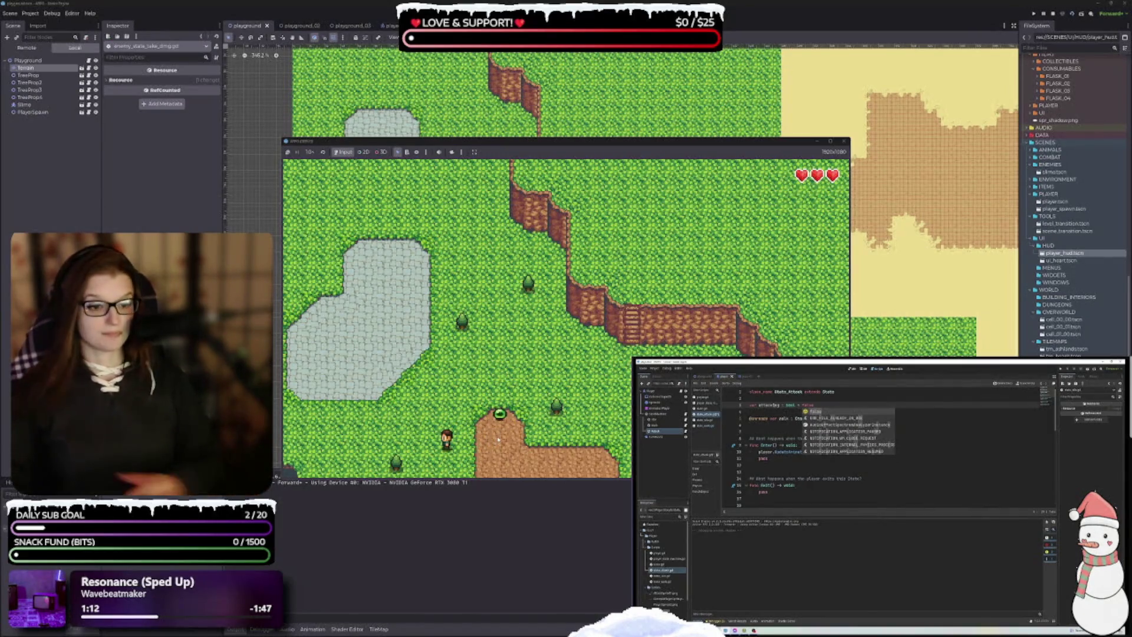
key(Up)
key(space)
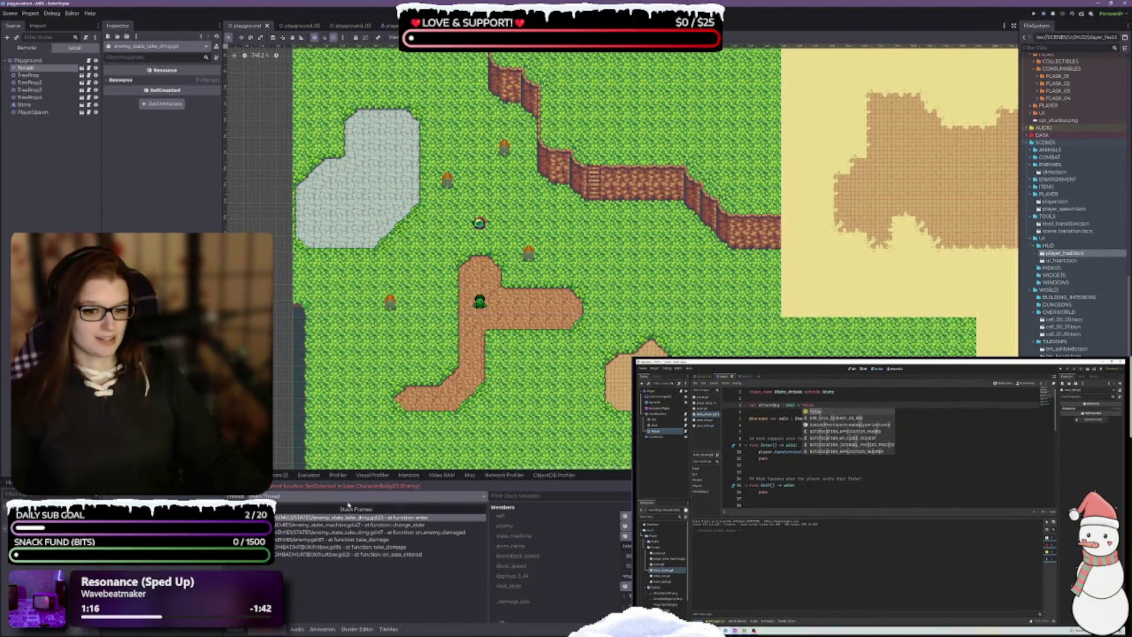
click(280, 475)
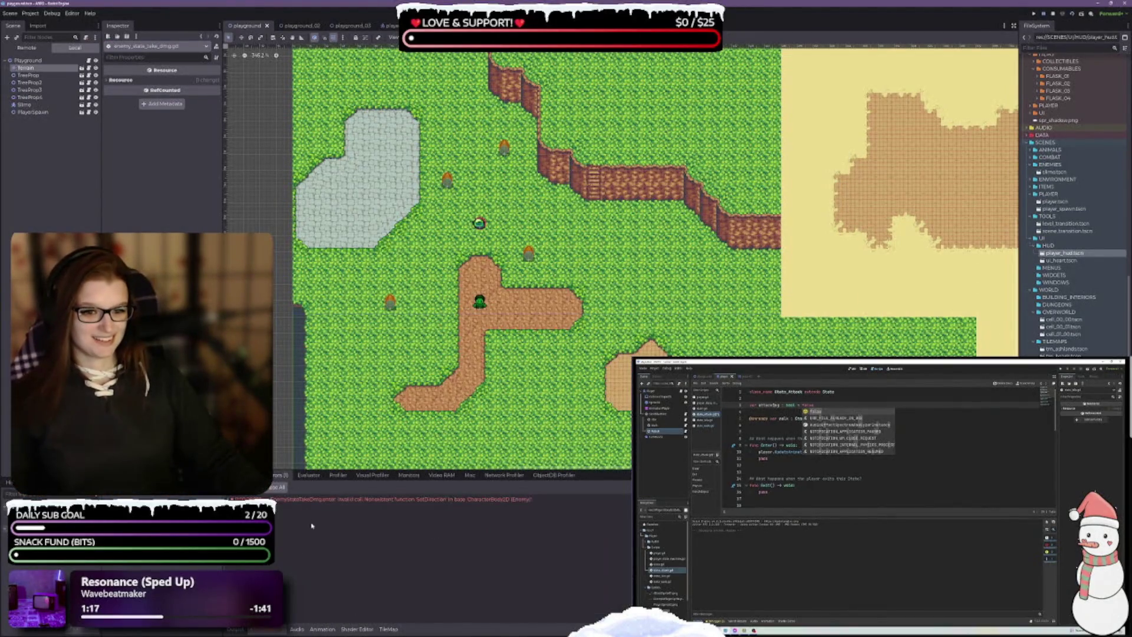
double_click(369, 500)
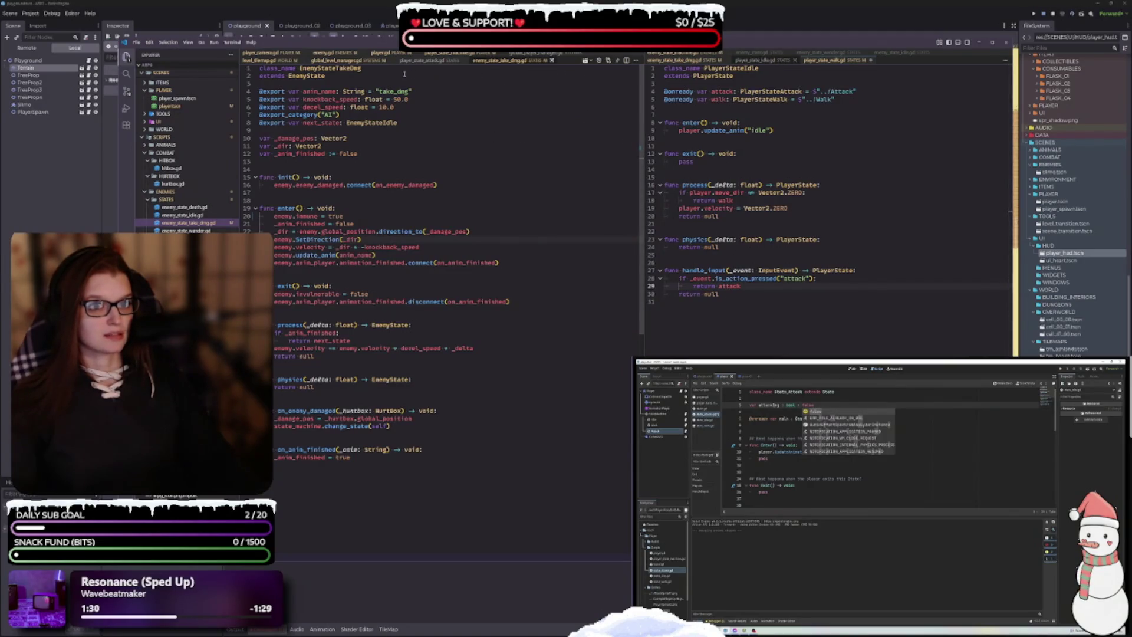
Step: Check enemy.gd's method names, then replace SetDirection with set_direction(_dir) on line 23 and save
ctrl+click(282, 294)
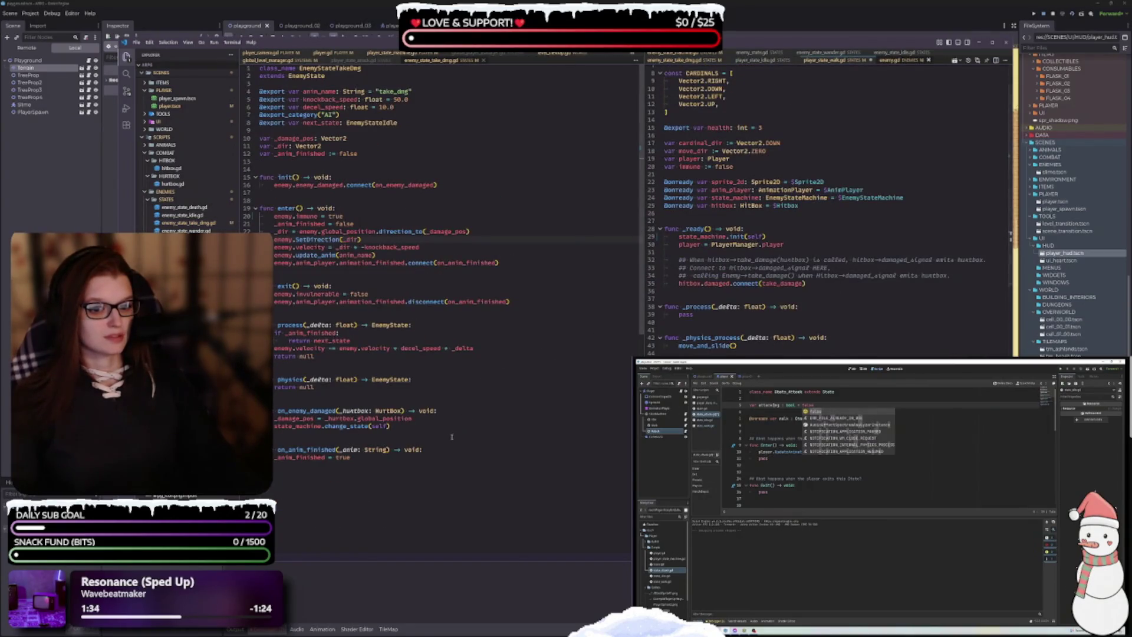
click(434, 57)
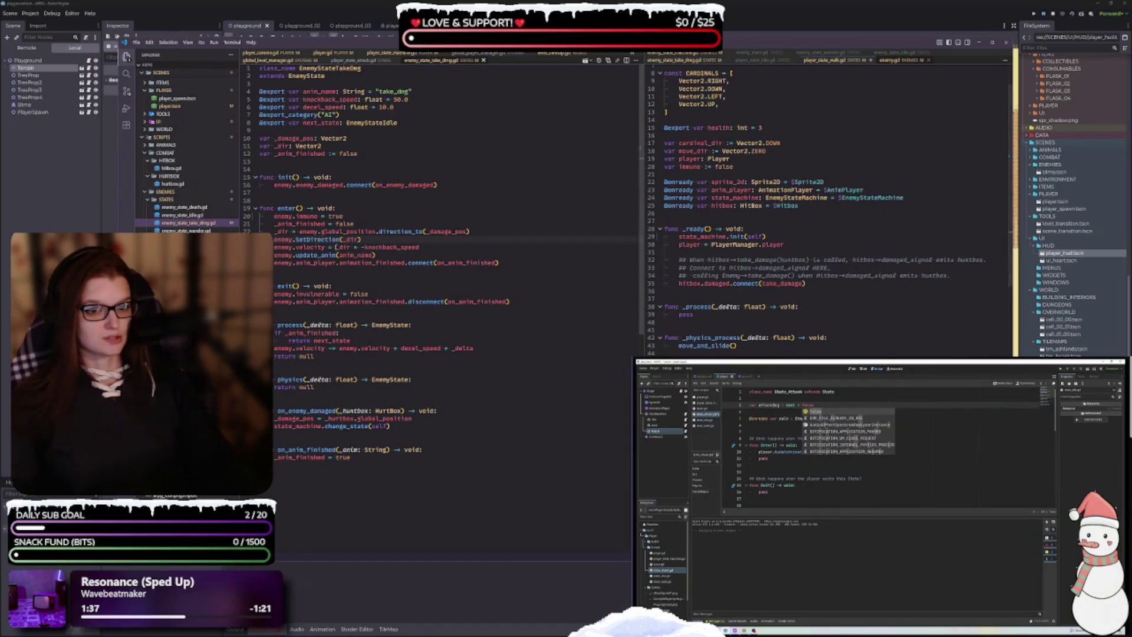
double_click(310, 239)
key(BackSpace)
key(BackSpace)
key(BackSpace)
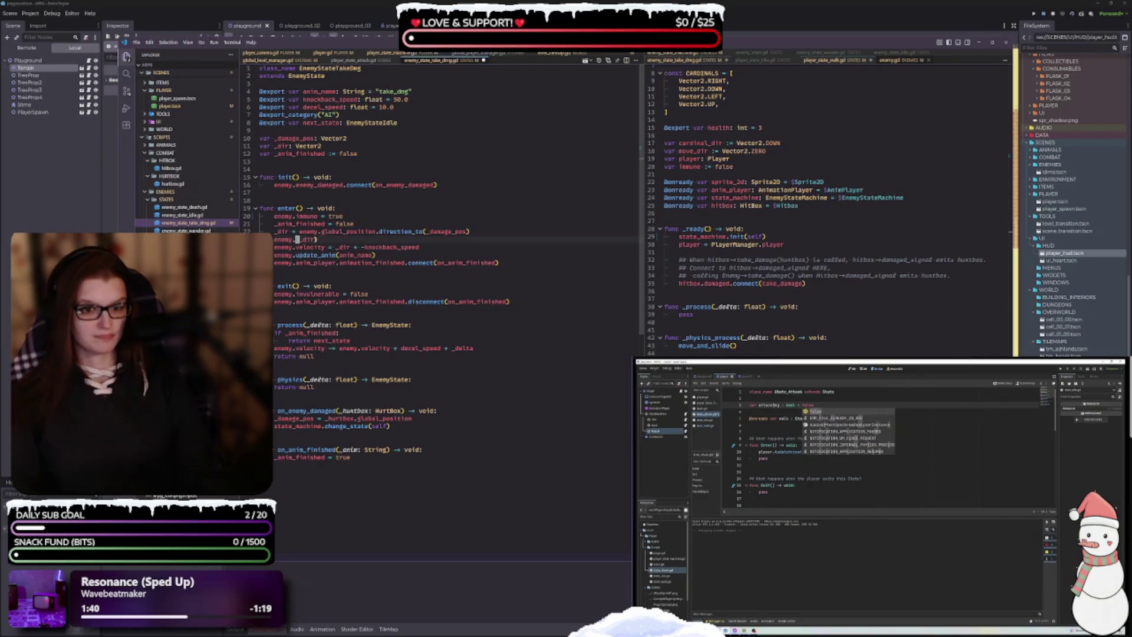
text(set)
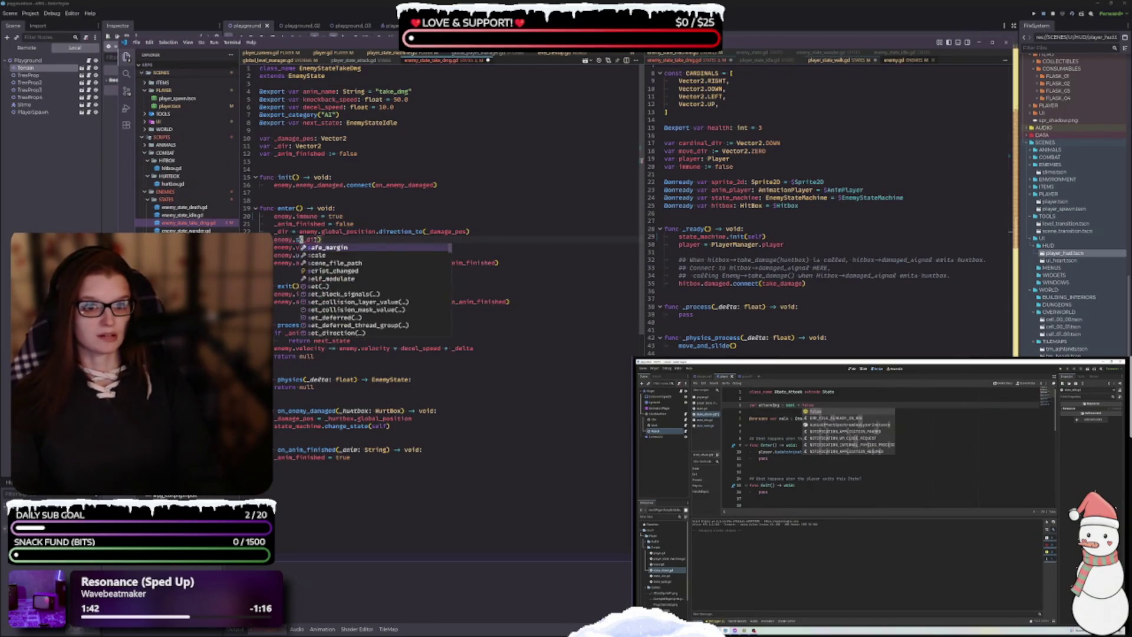
text(_scr)
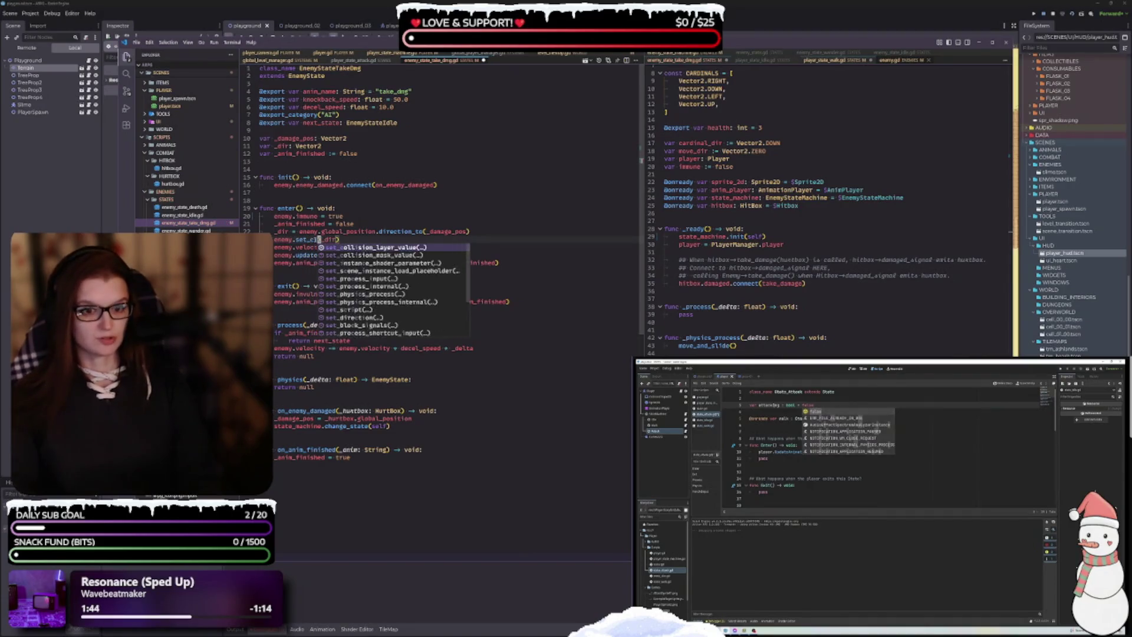
key(Return)
key(BackSpace)
key(BackSpace)
key(BackSpace)
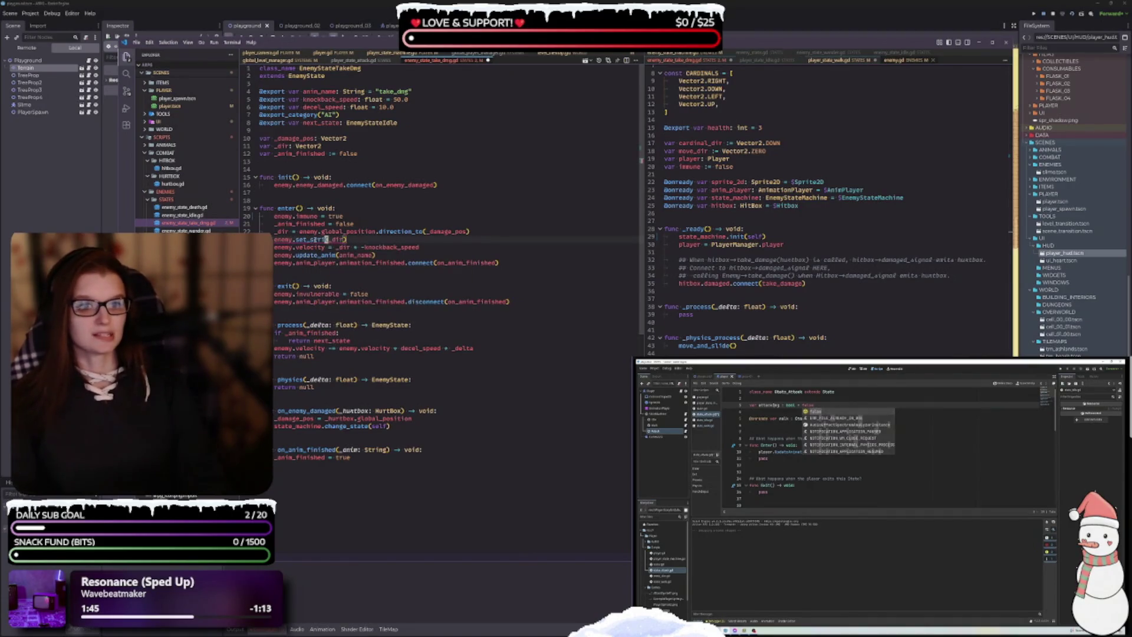
text(d)
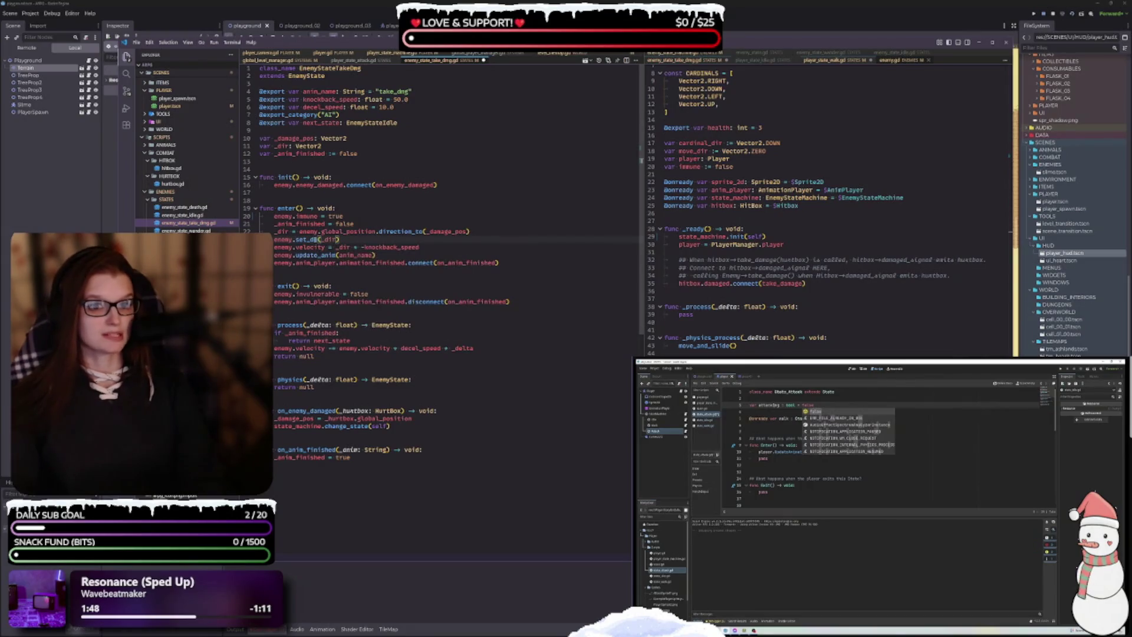
text(ir)
key(Return)
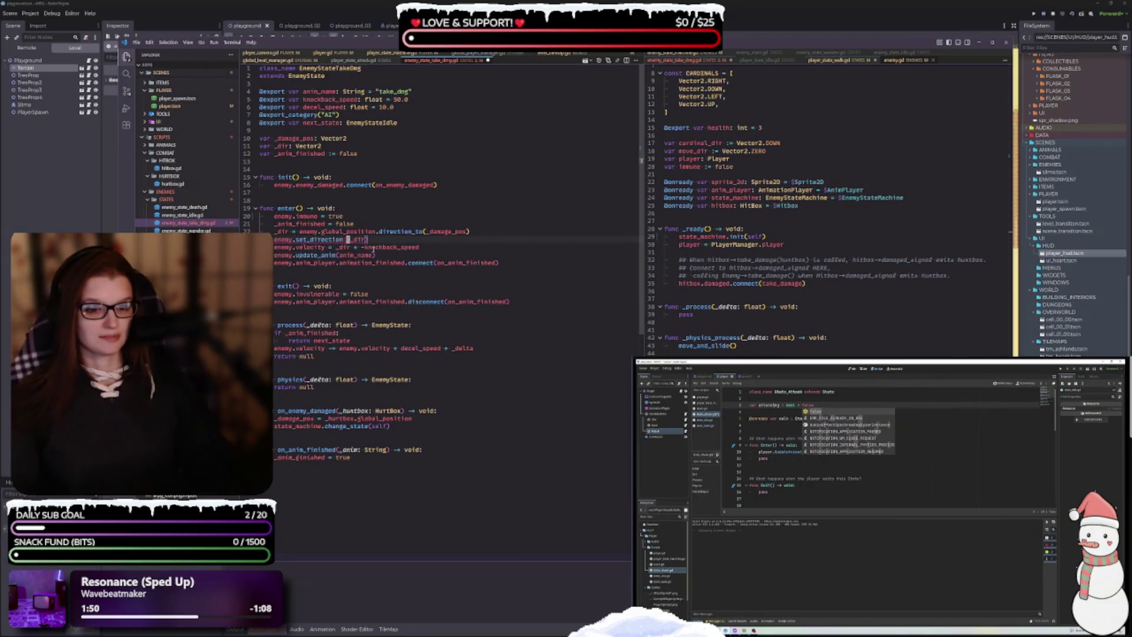
double_click(475, 348)
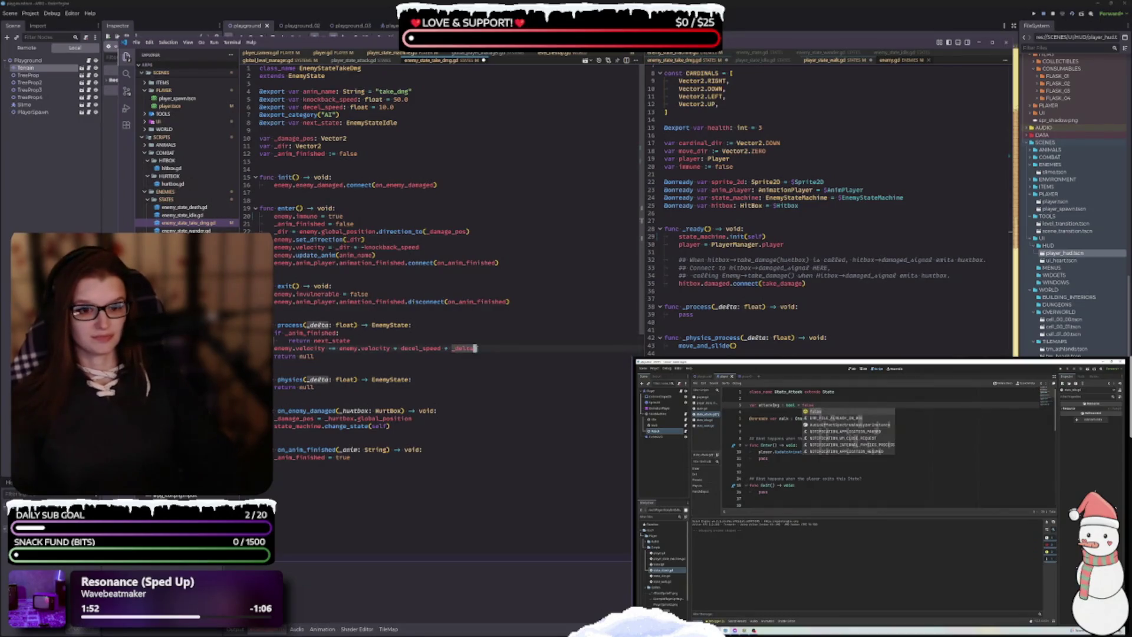
key(ctrl+s)
key(ctrl+F1)
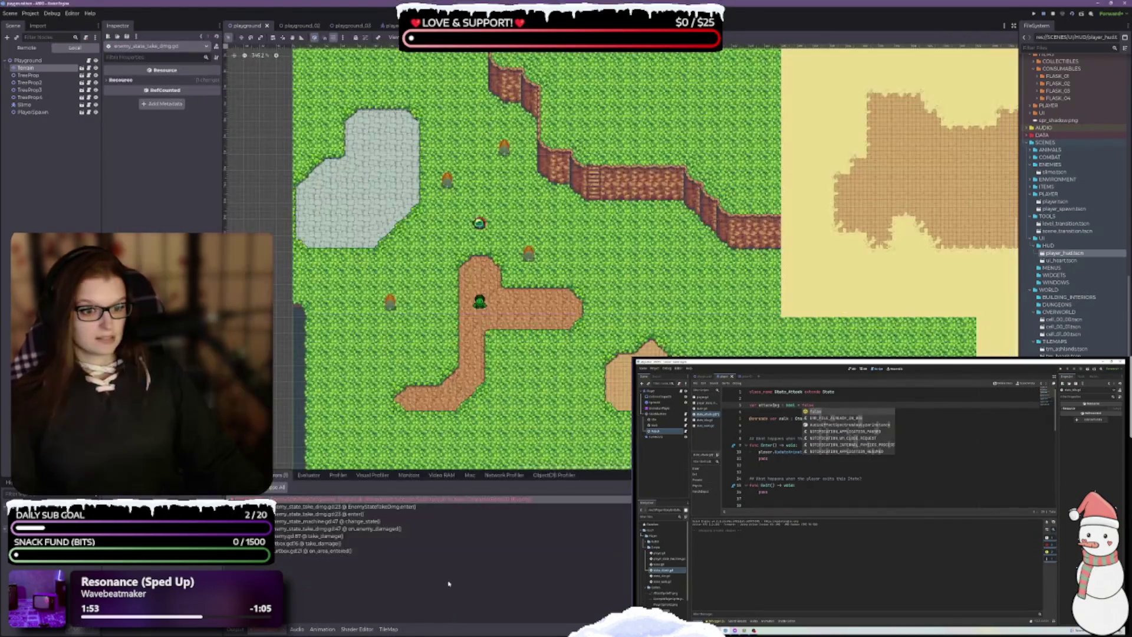
Step: Rerun the playground and jump from the reported error to its script line
click(1082, 13)
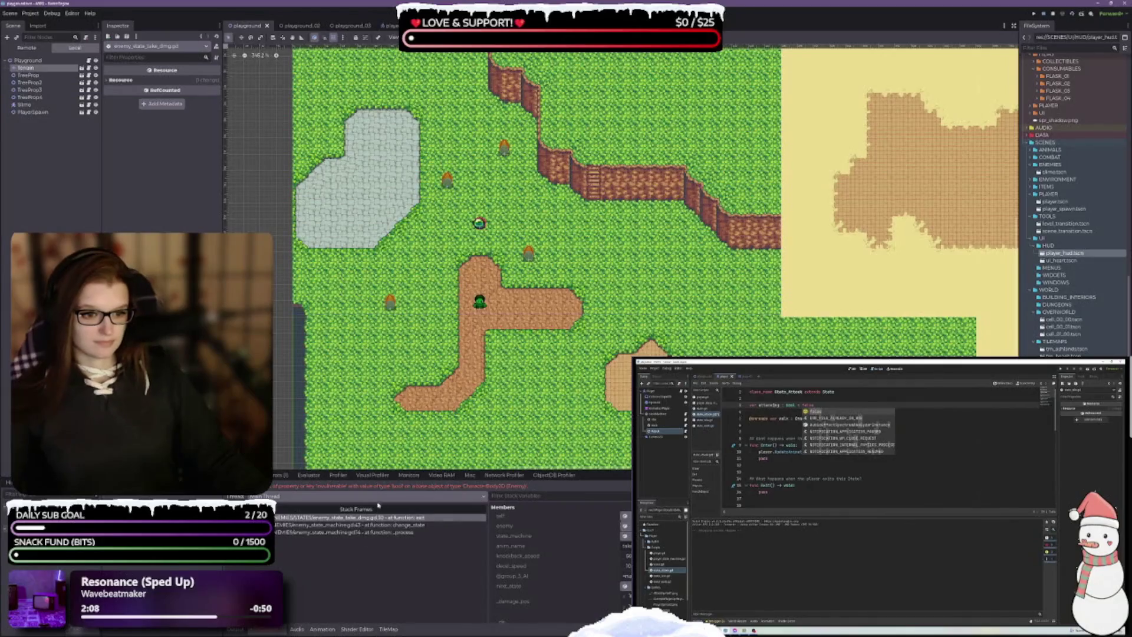
click(282, 475)
double_click(332, 500)
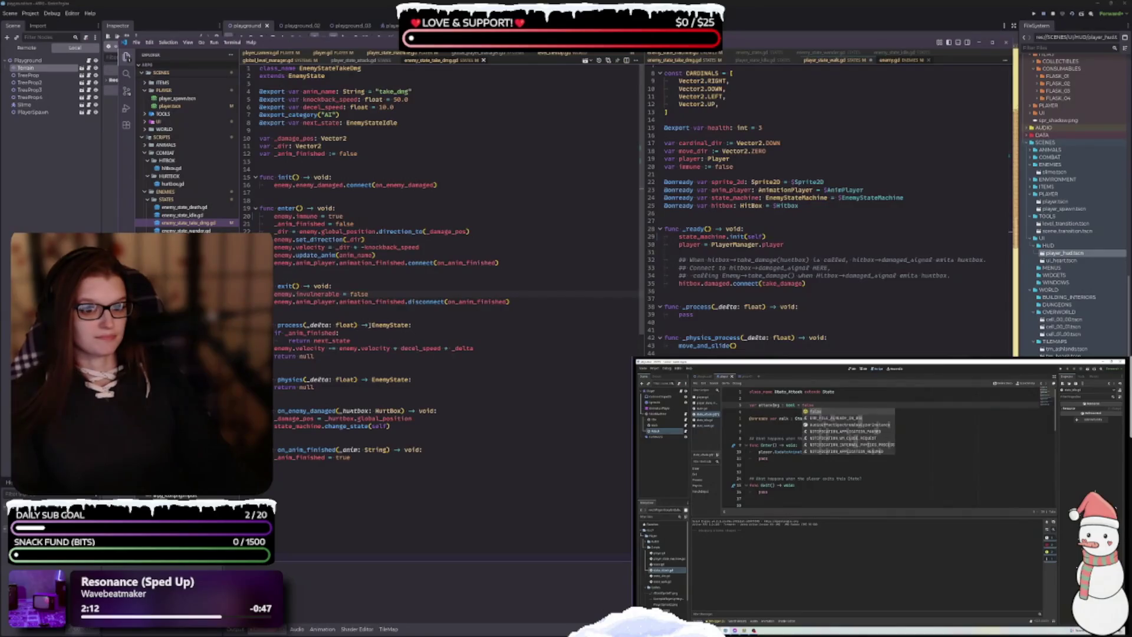
Step: In exit(), replace invulnerable with immune so the enemy's immune flag resets to false, and save
double_click(339, 293)
key(Right)
key(BackSpace)
key(BackSpace)
key(BackSpace)
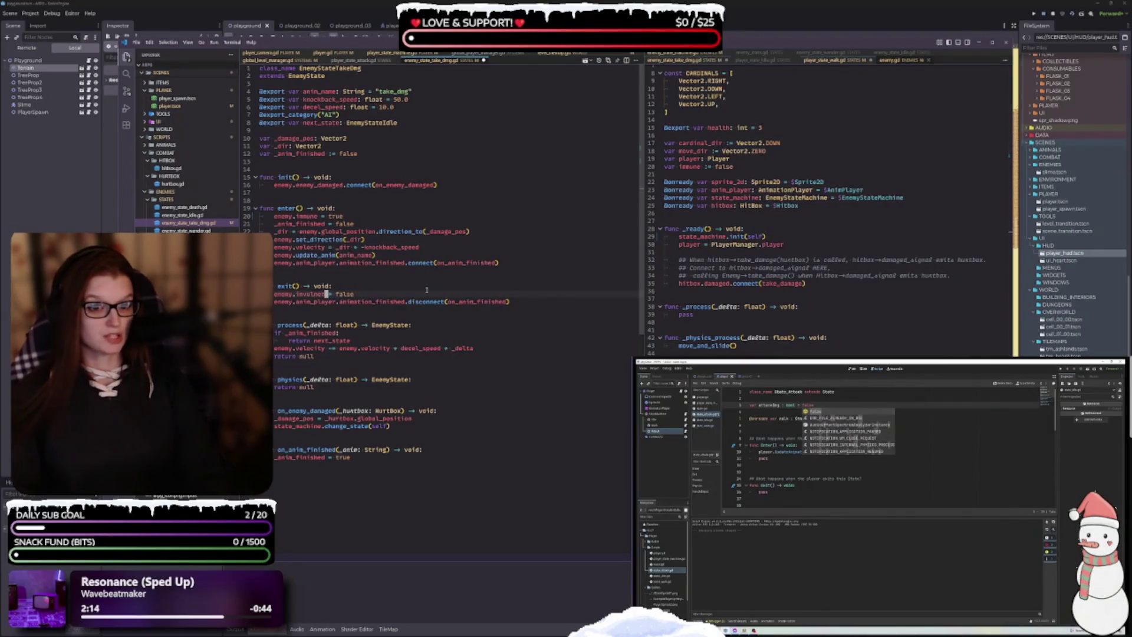
key(BackSpace)
key(BackSpace)
key(BackSpace)
text(mmun)
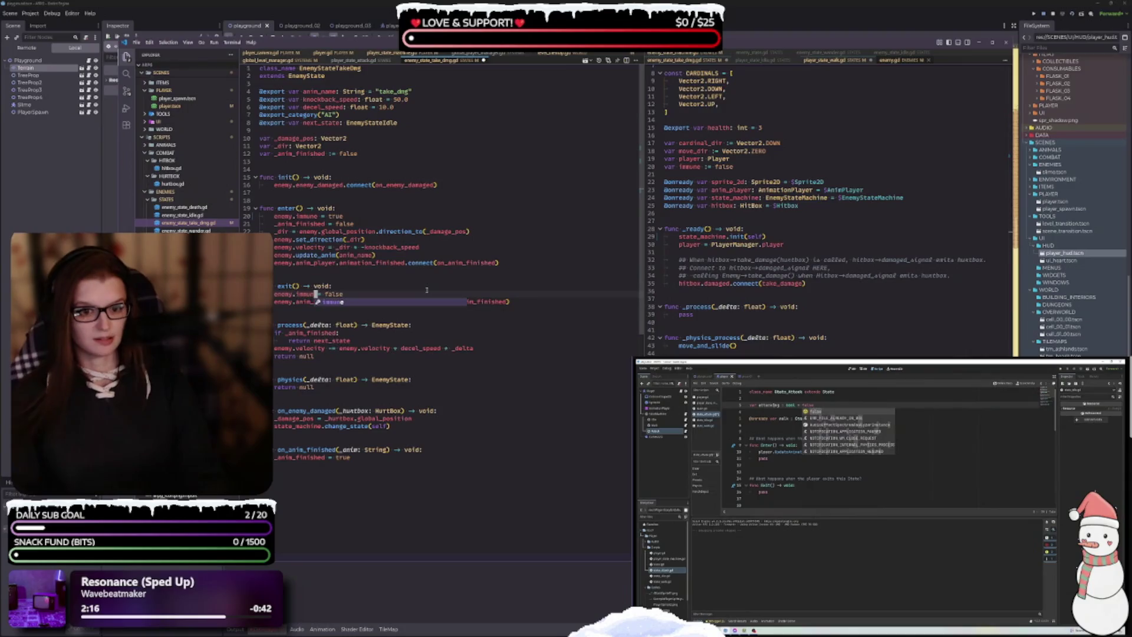
click(411, 348)
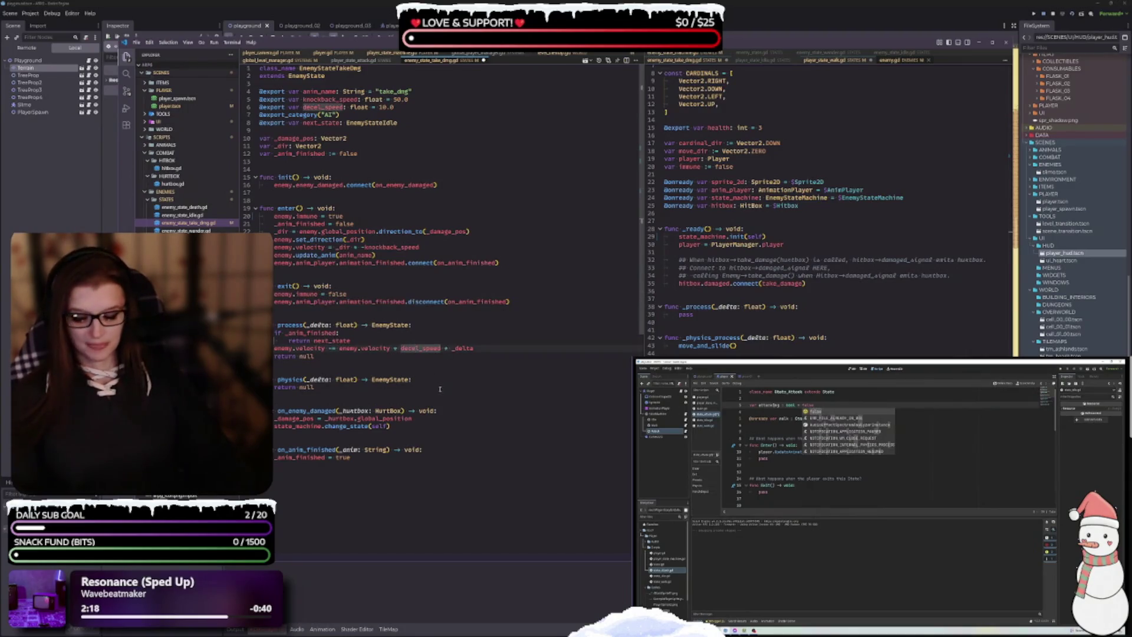
key(ctrl+F1)
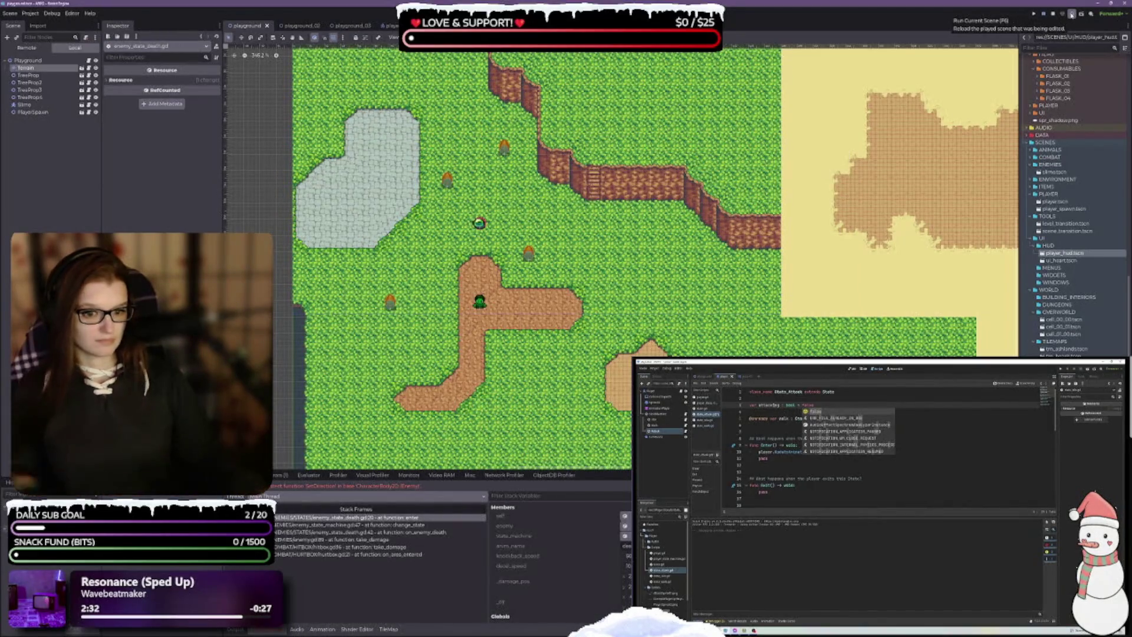
Step: Run the playground and open the SetDirection error's source in enemy_state_death.gd
click(1072, 13)
click(282, 474)
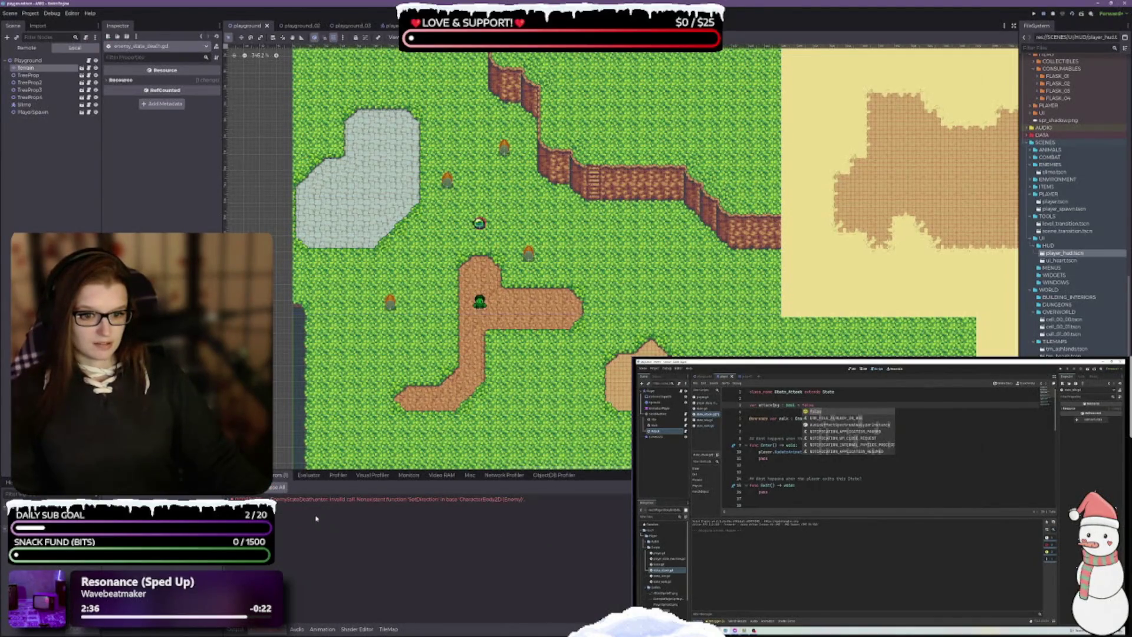
click(316, 499)
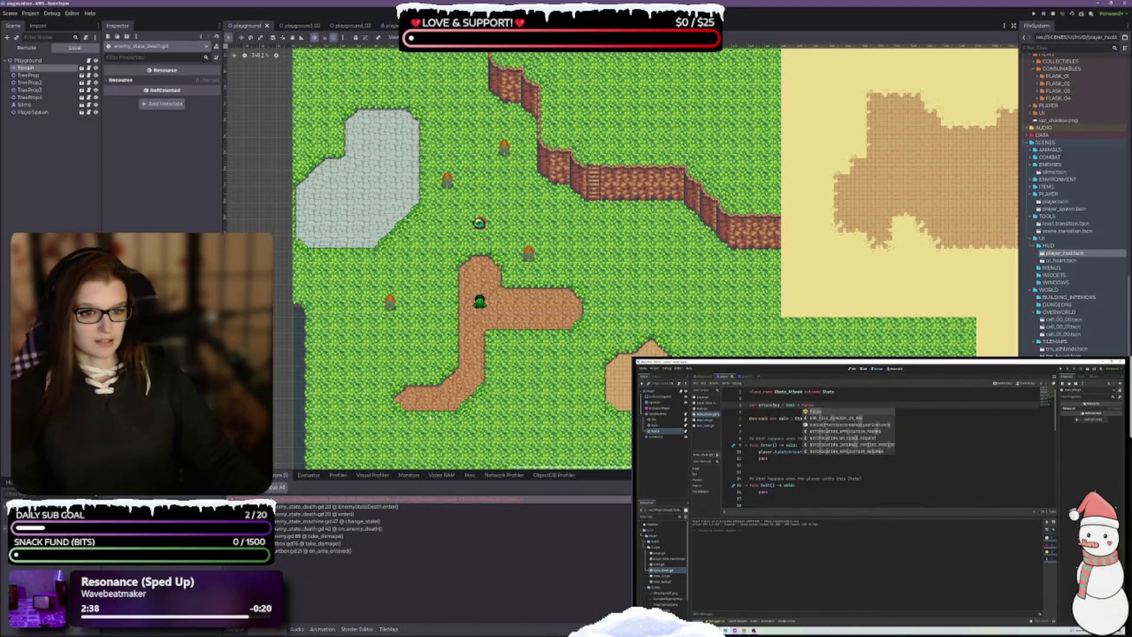
Step: Change line 20's SetDirection call to set_direction(_dir), save, and relaunch the playground
key(BackSpace)
key(BackSpace)
key(BackSpace)
key(BackSpace)
key(BackSpace)
key(BackSpace)
text(set_di)
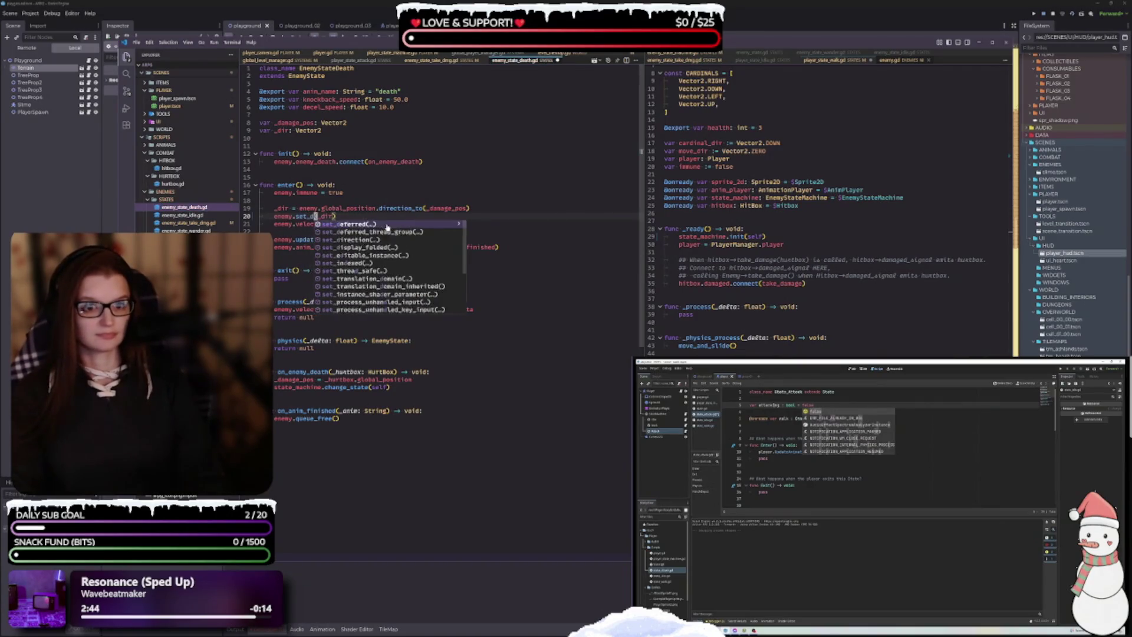
key(Return)
key(Escape)
key(ctrl+s)
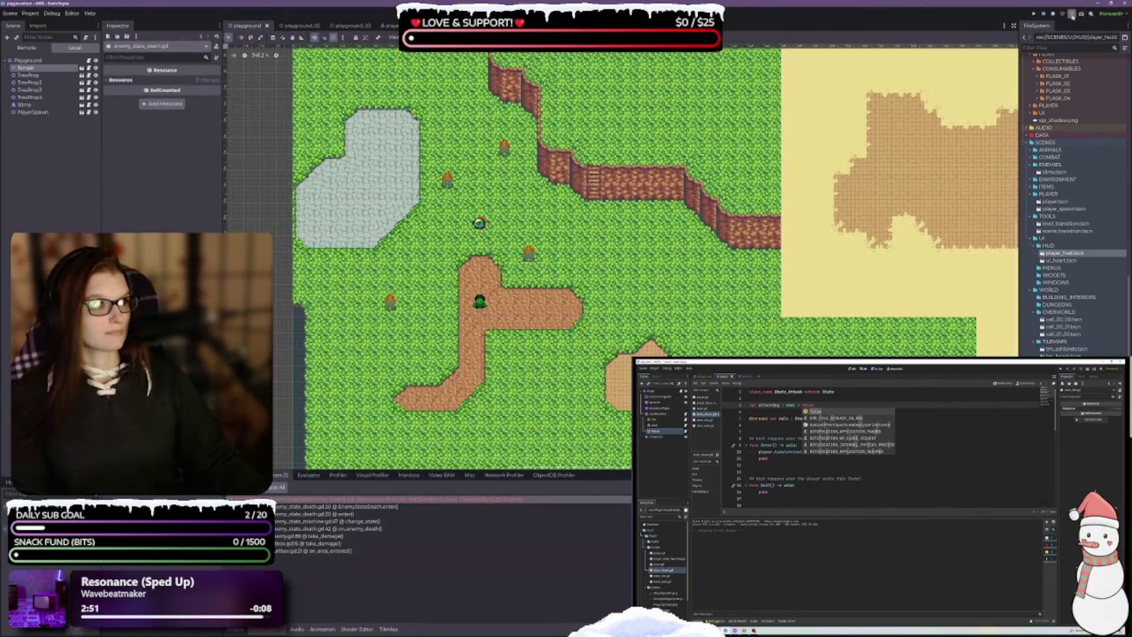
click(1072, 14)
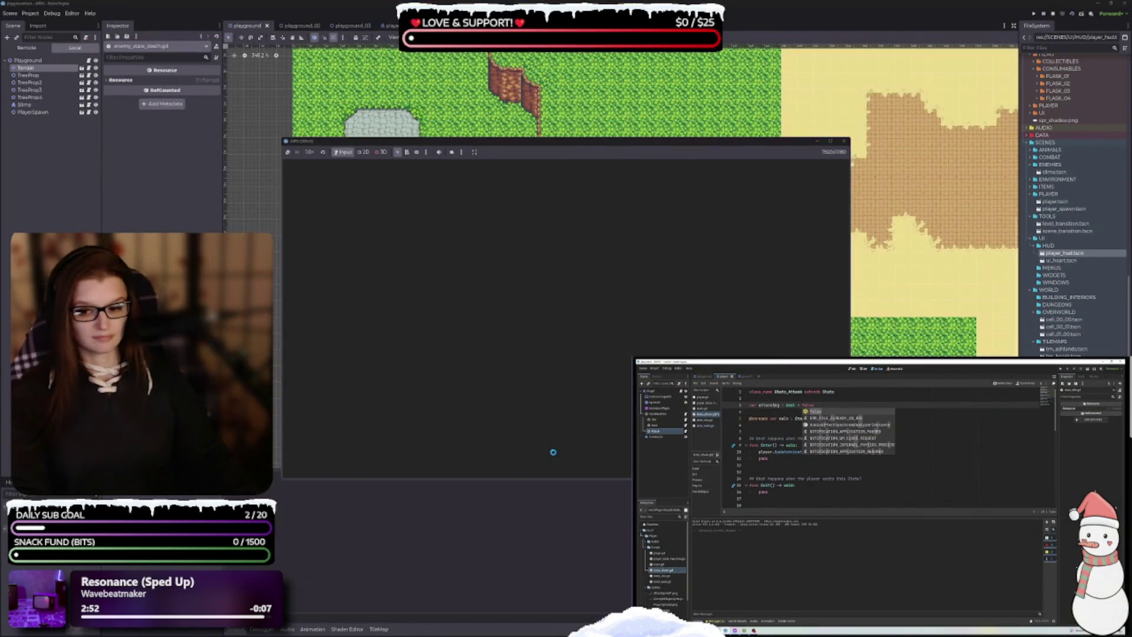
Step: Walk the player through the grass to the slime and attack it
key(Up)
key(Right)
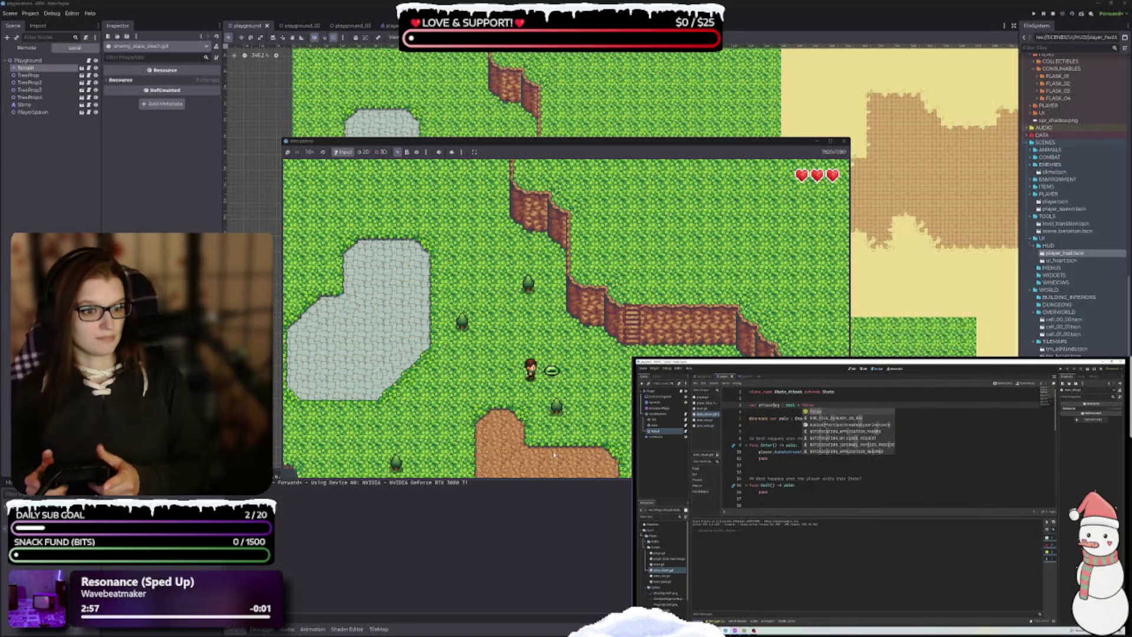
key(Right)
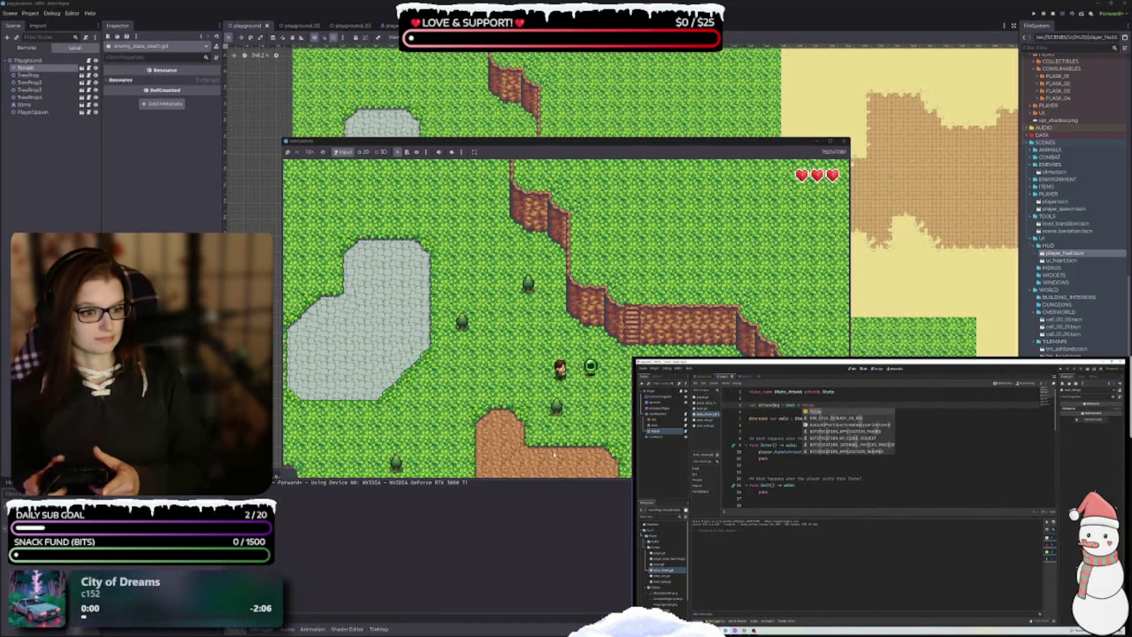
key(space)
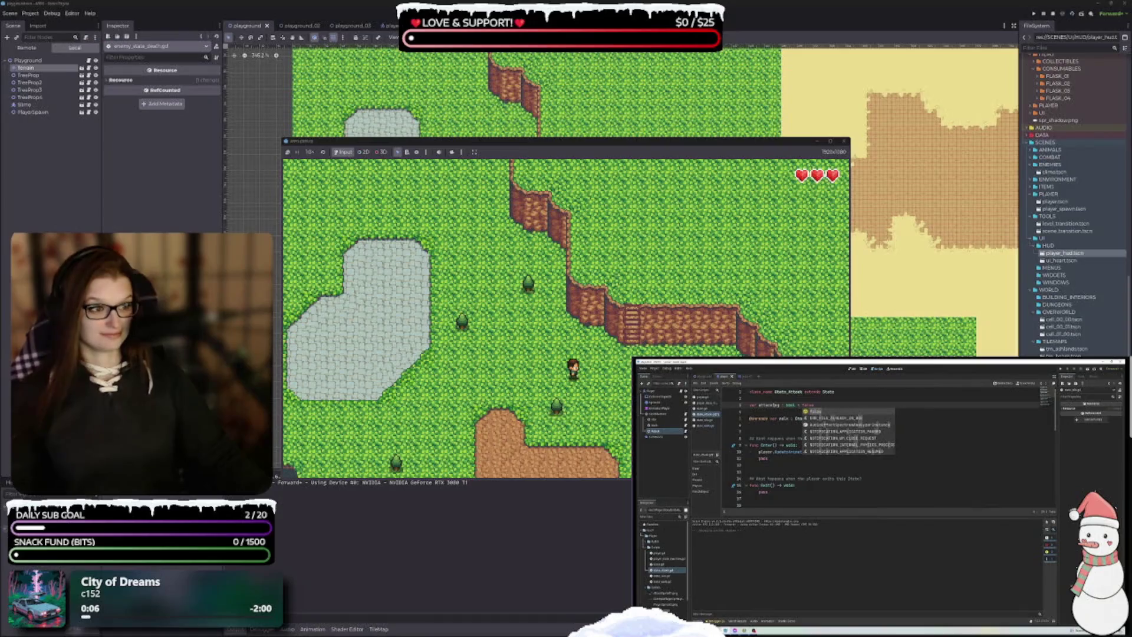
Step: Walk the player around the level in several directions, then stop the game
key(Down)
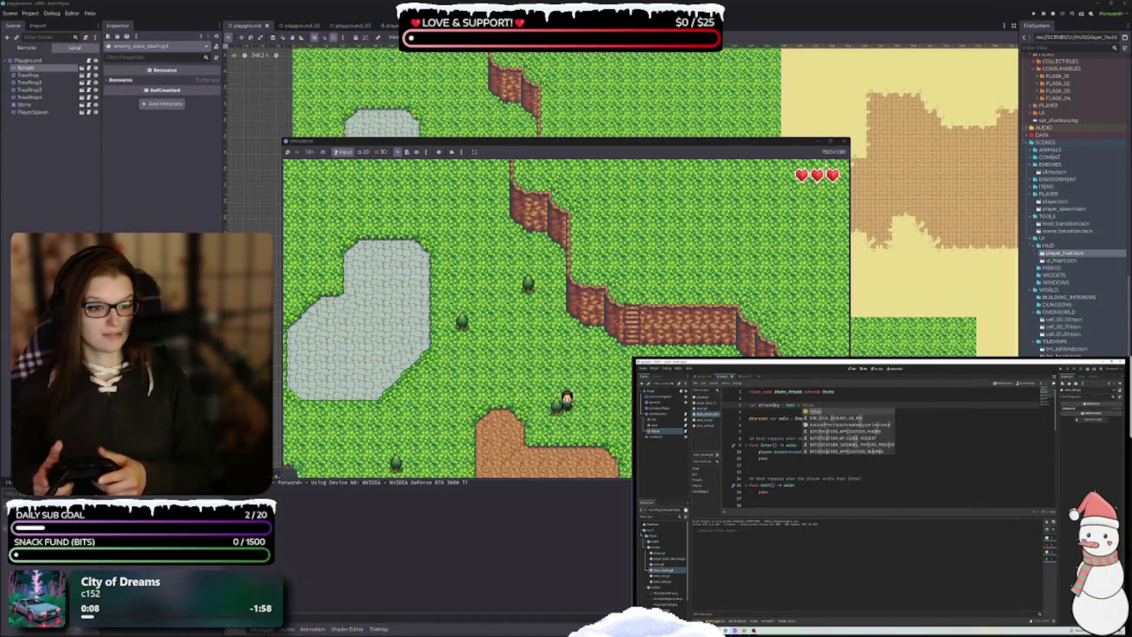
key(Up+Left)
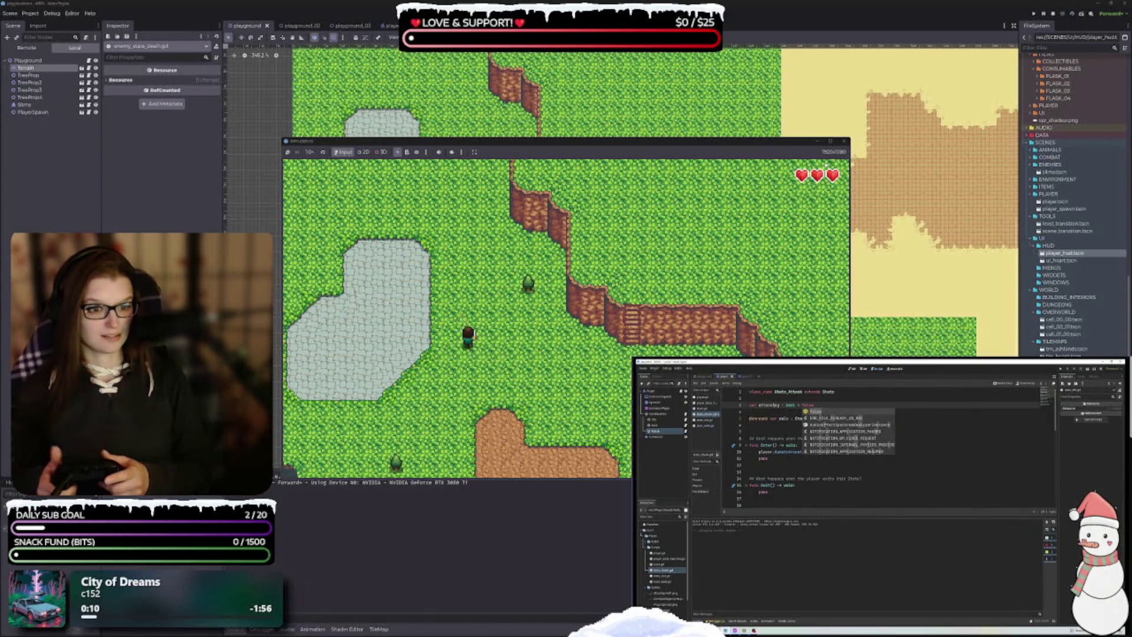
key(Up+Right)
key(Up)
key(Down+Left)
key(Down+Left)
key(Up)
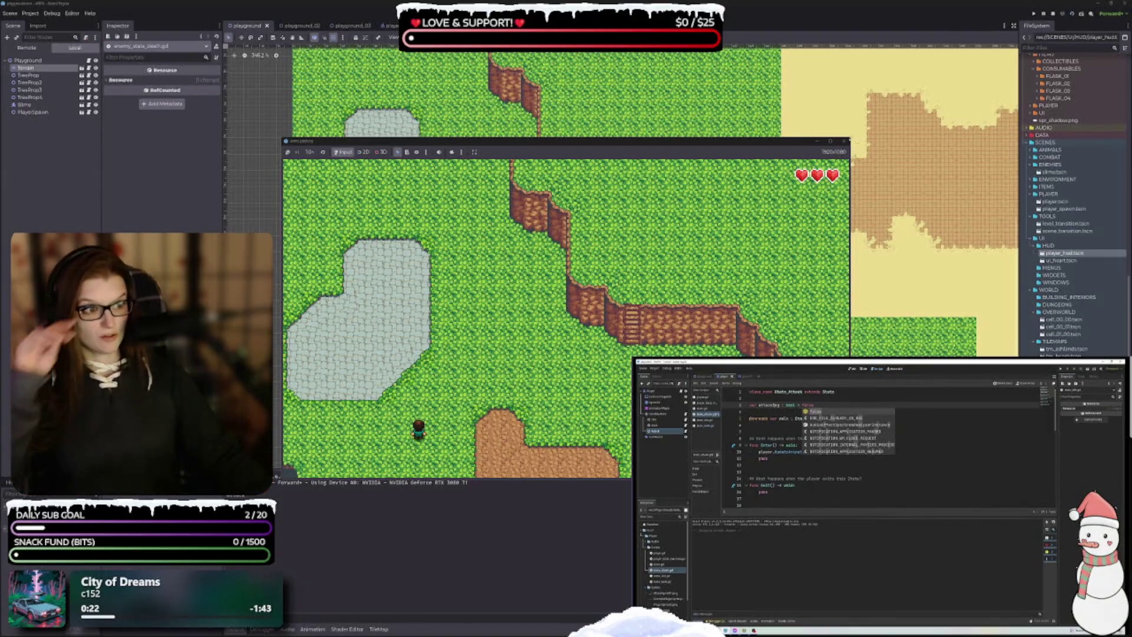
click(844, 142)
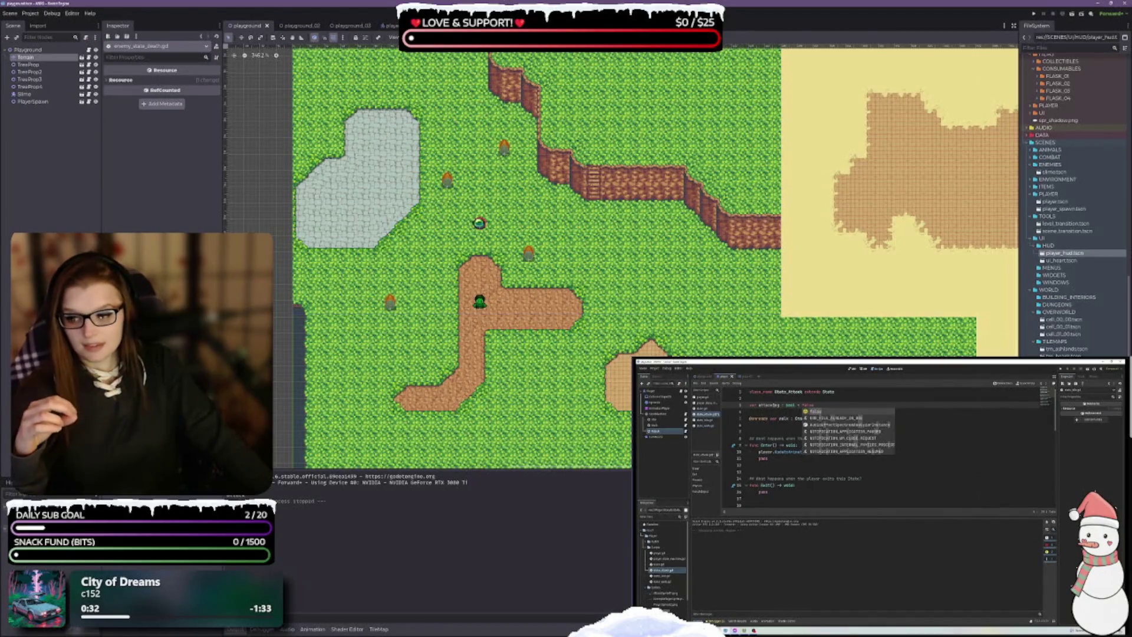
Step: In VS Code, review the return null lines in player_state_idle.gd and player_state_walk.gd
key(alt+Tab)
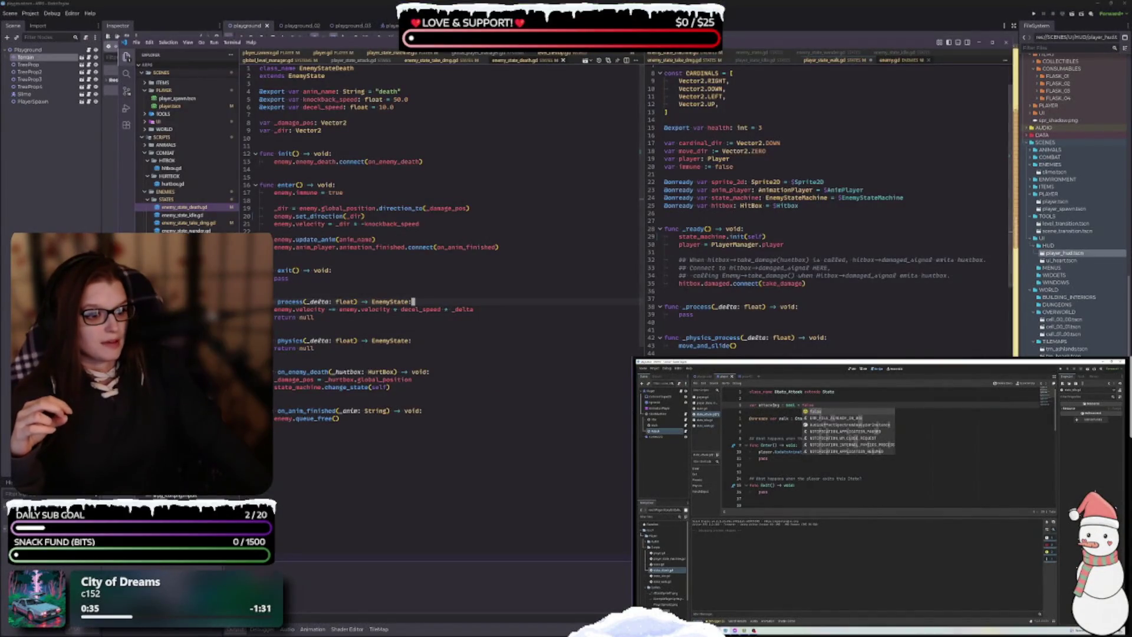
scroll(816, 210, down, 10)
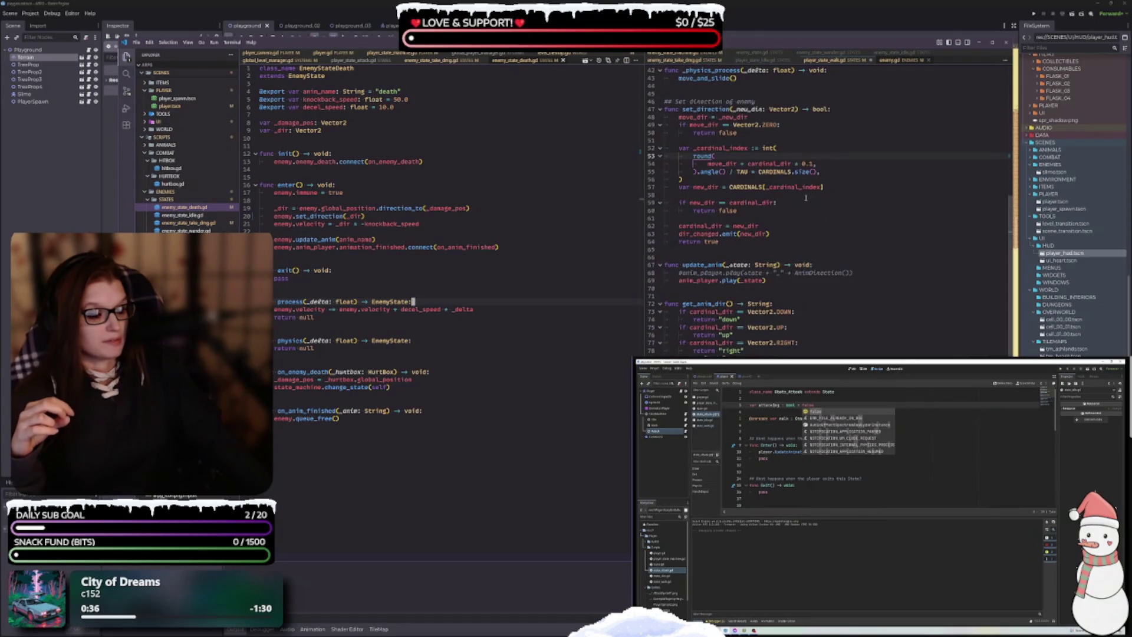
click(836, 62)
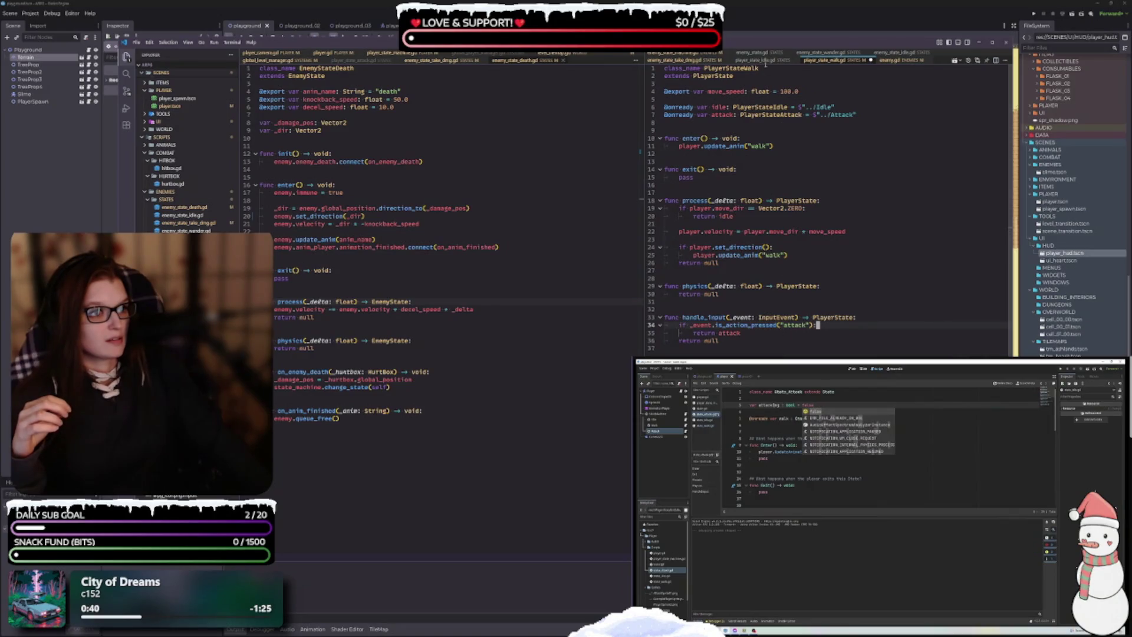
click(762, 61)
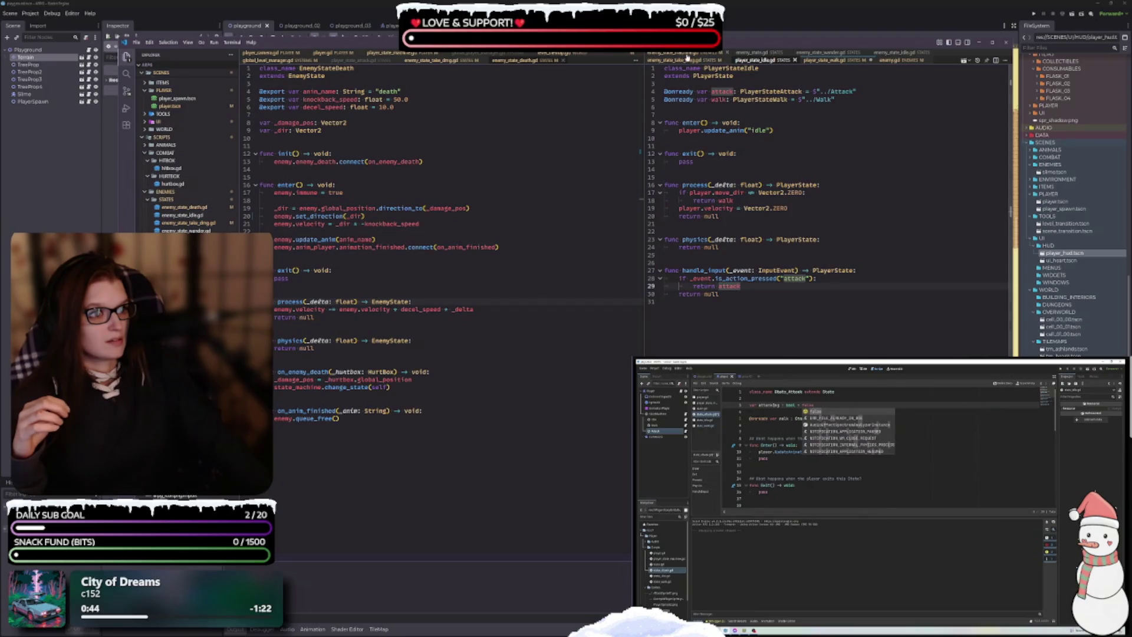
click(682, 60)
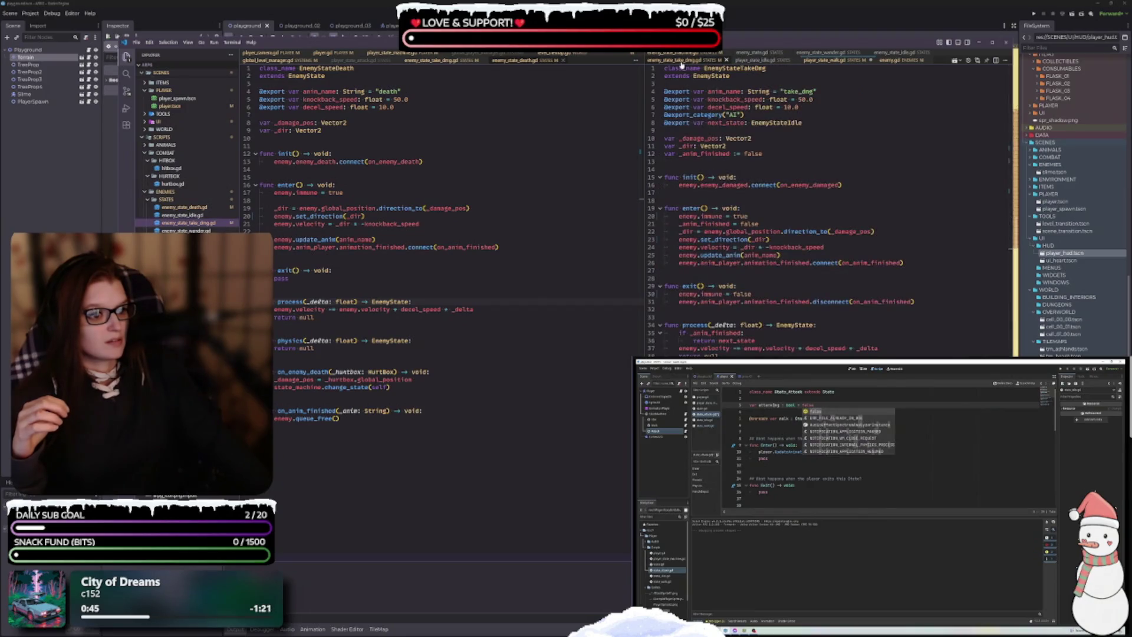
click(766, 61)
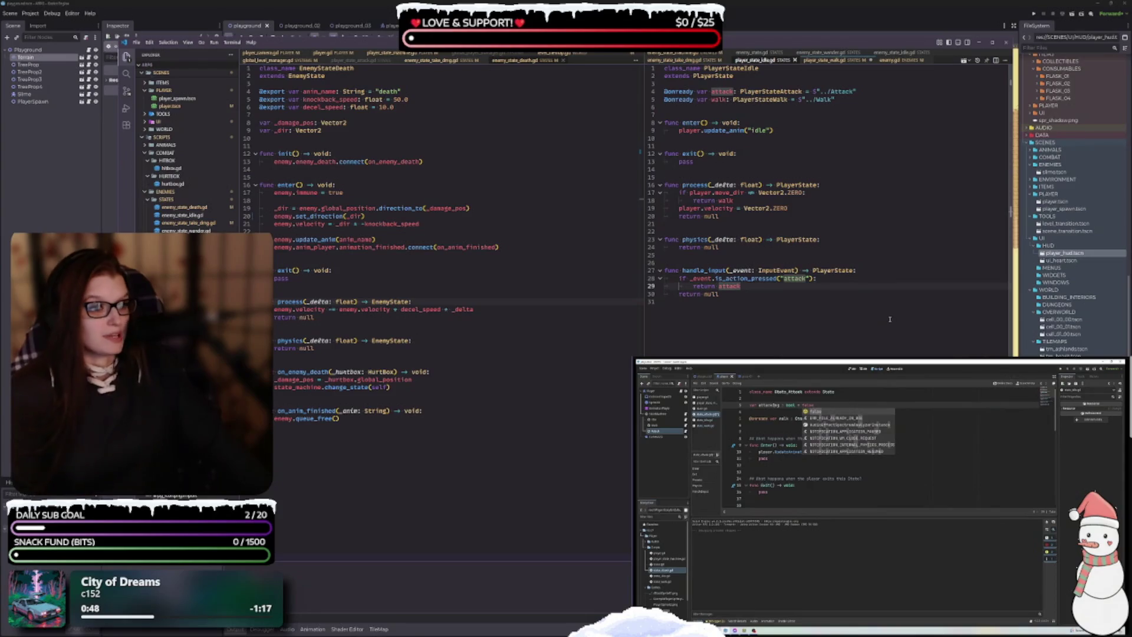
click(768, 305)
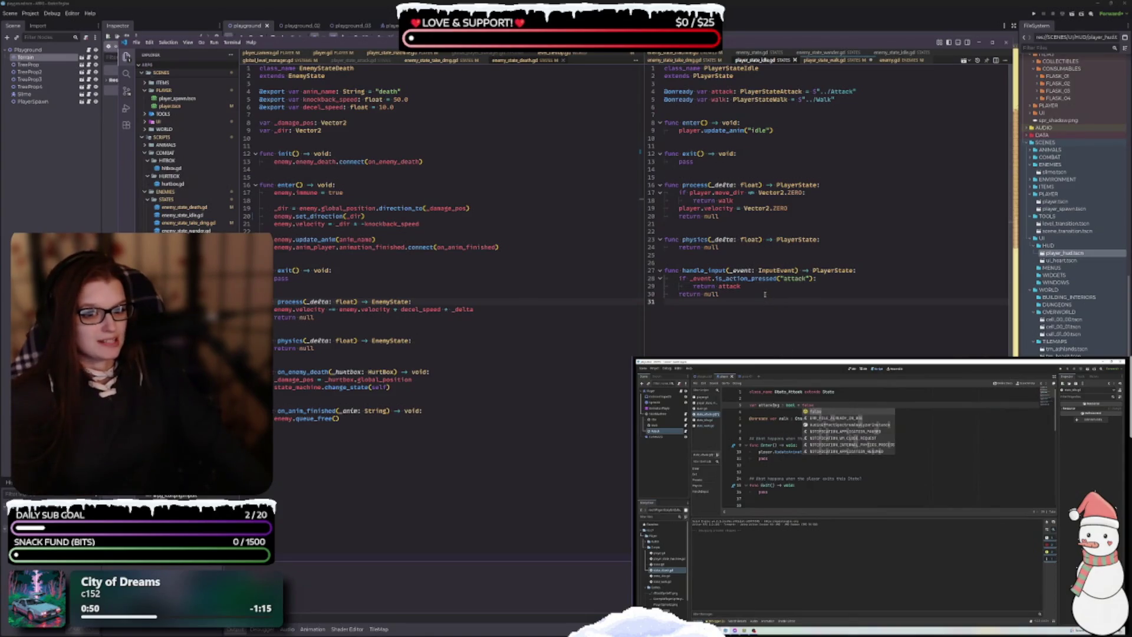
click(774, 291)
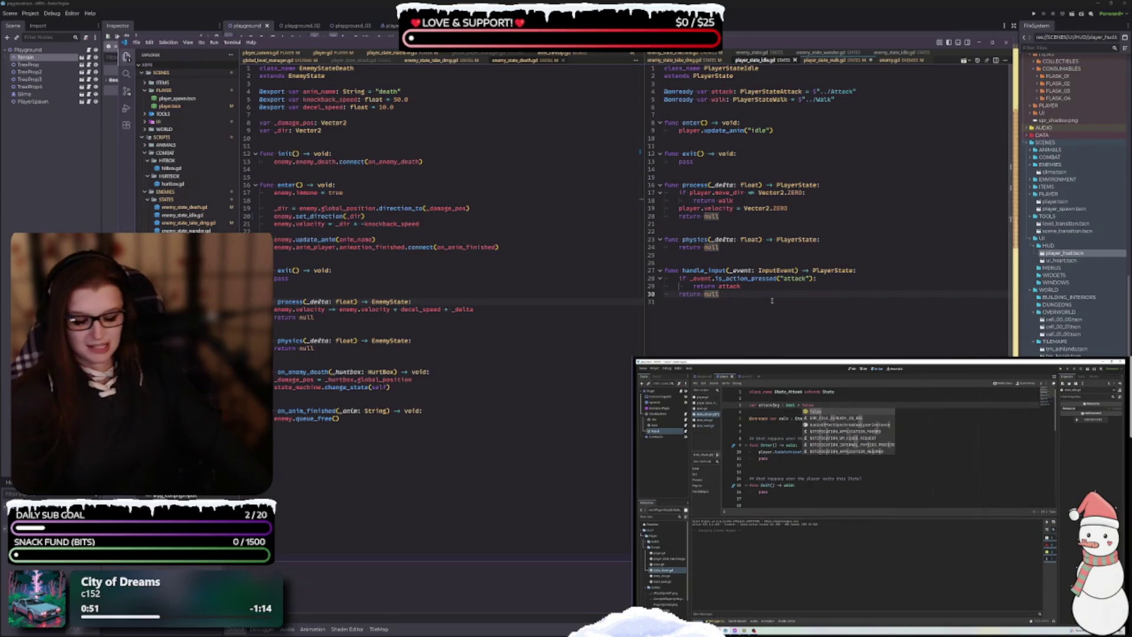
click(837, 60)
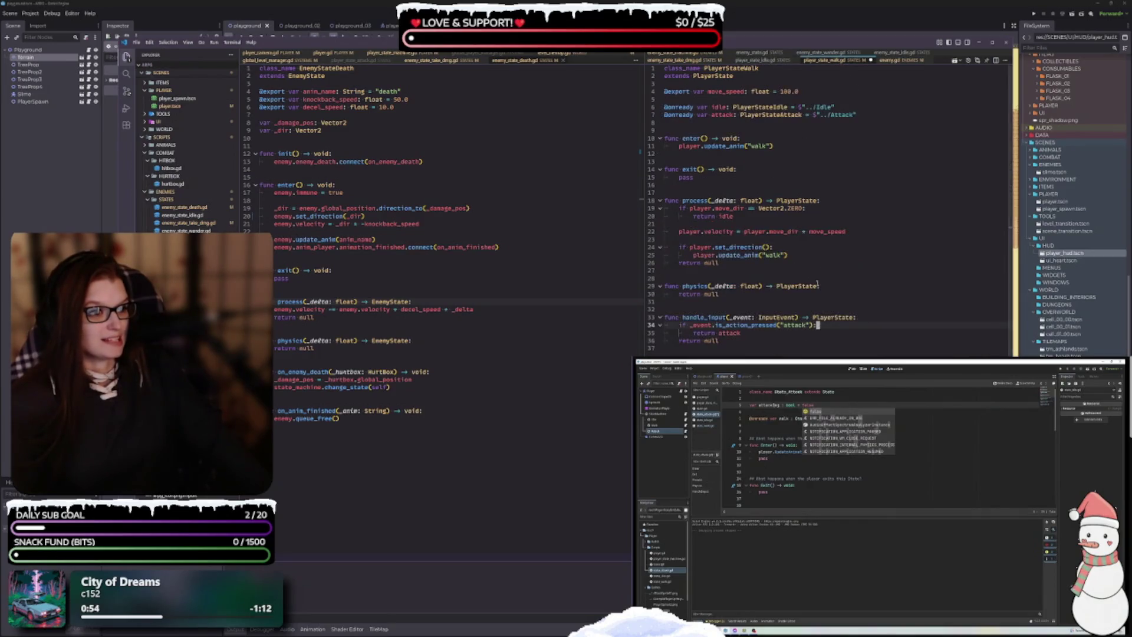
click(754, 342)
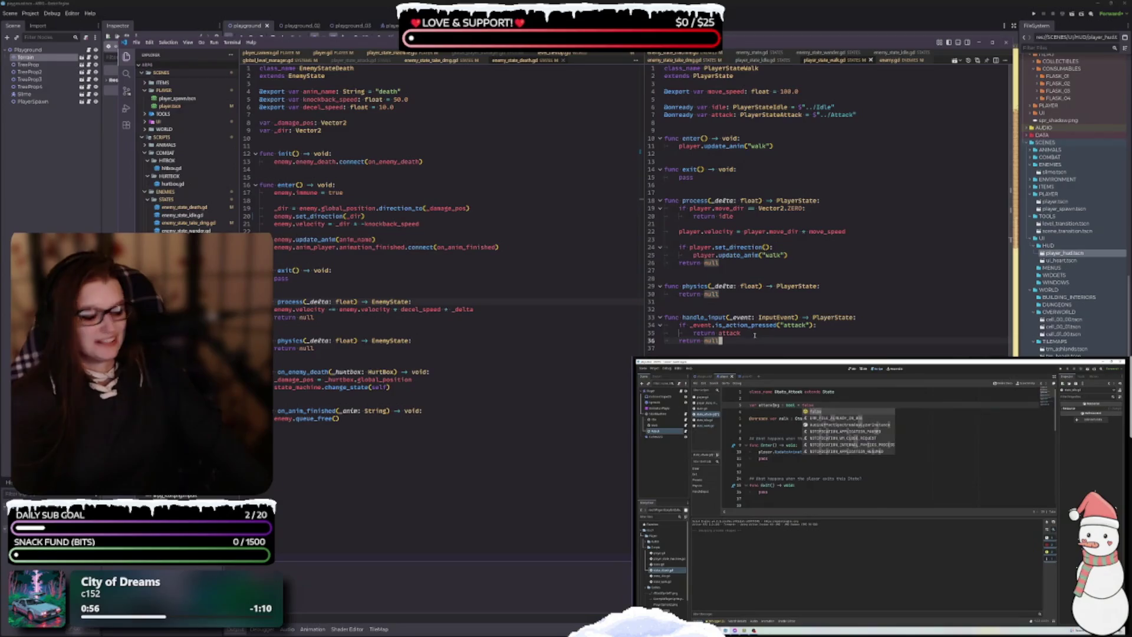
Step: Close enemy.gd and show enemy_state_idle.gd in the right pane
click(891, 60)
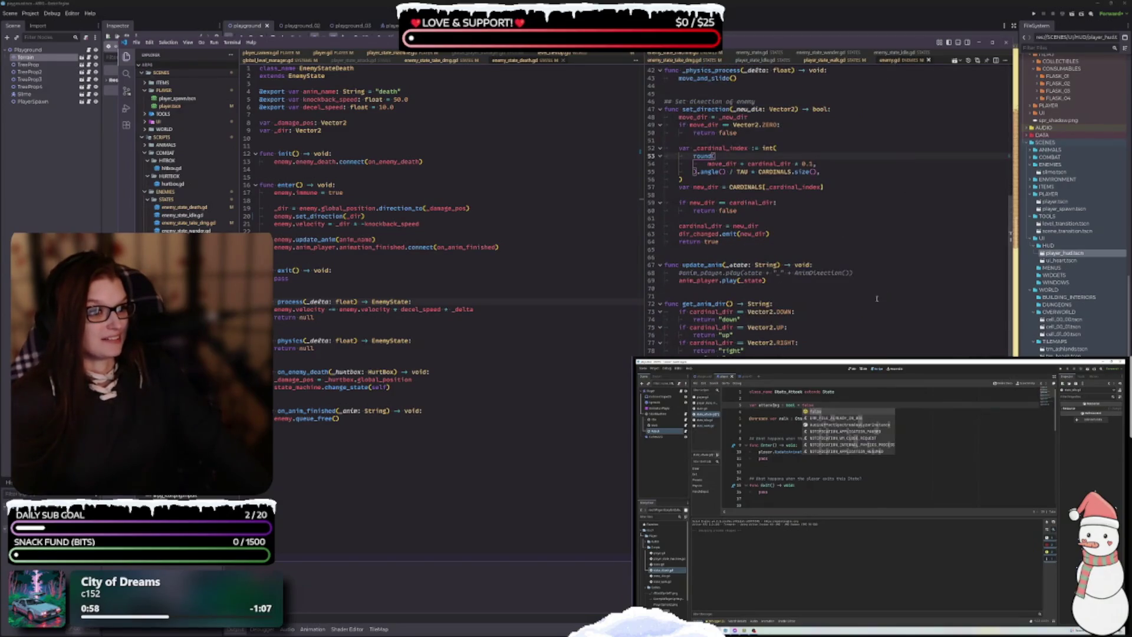
scroll(864, 309, up, 2)
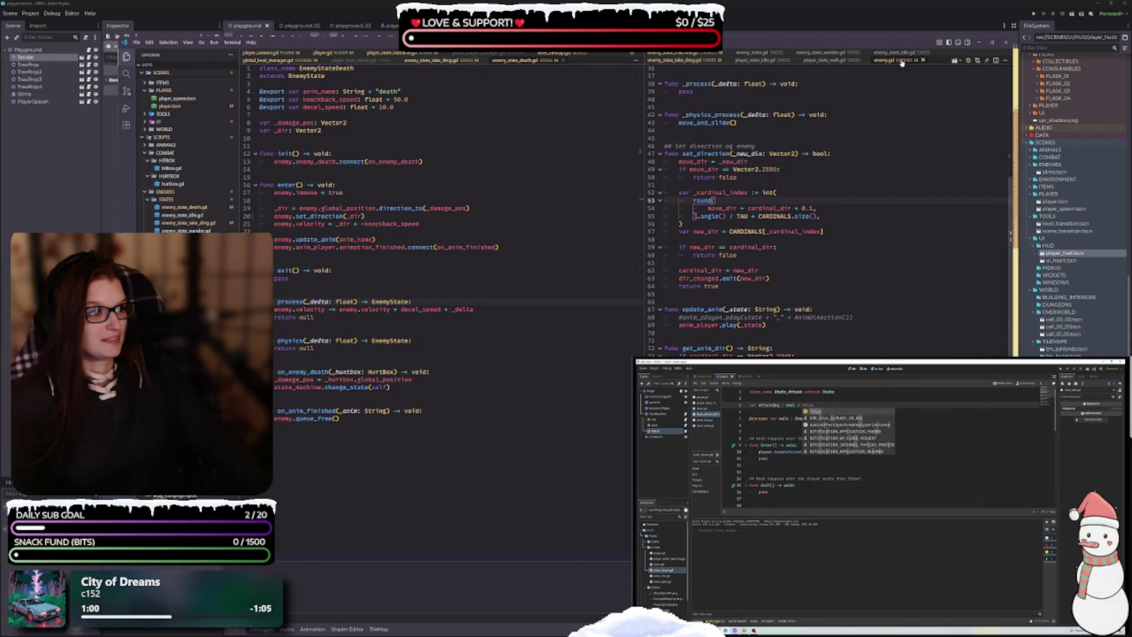
click(923, 60)
click(778, 302)
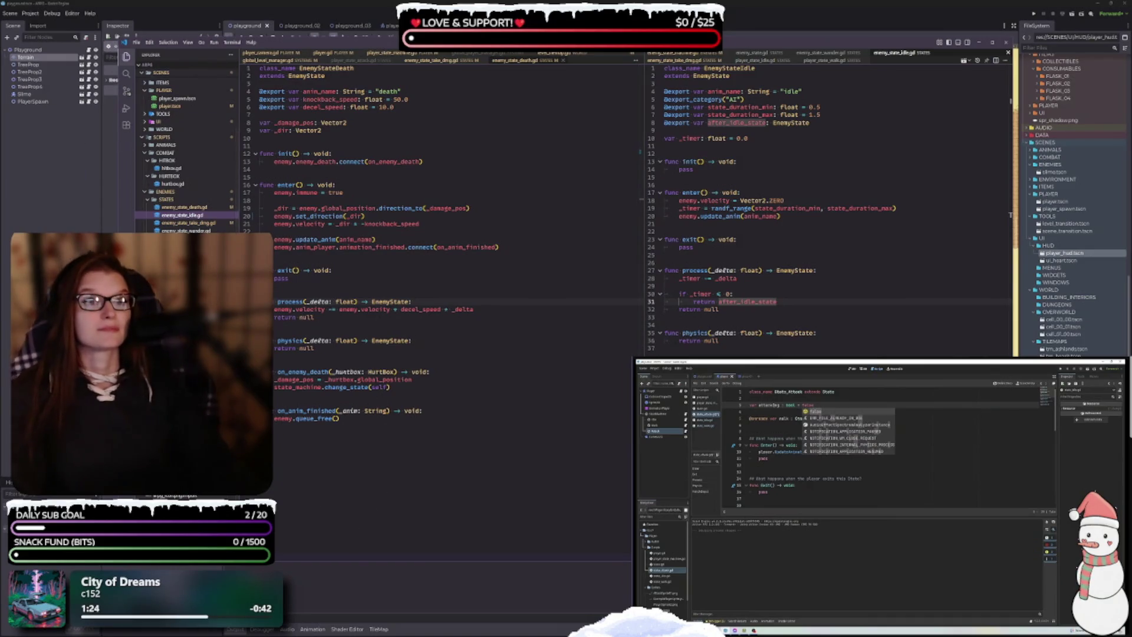
Step: Scroll through the Player Attack State tutorial page's description and playlist
scroll(879, 495, down, 3)
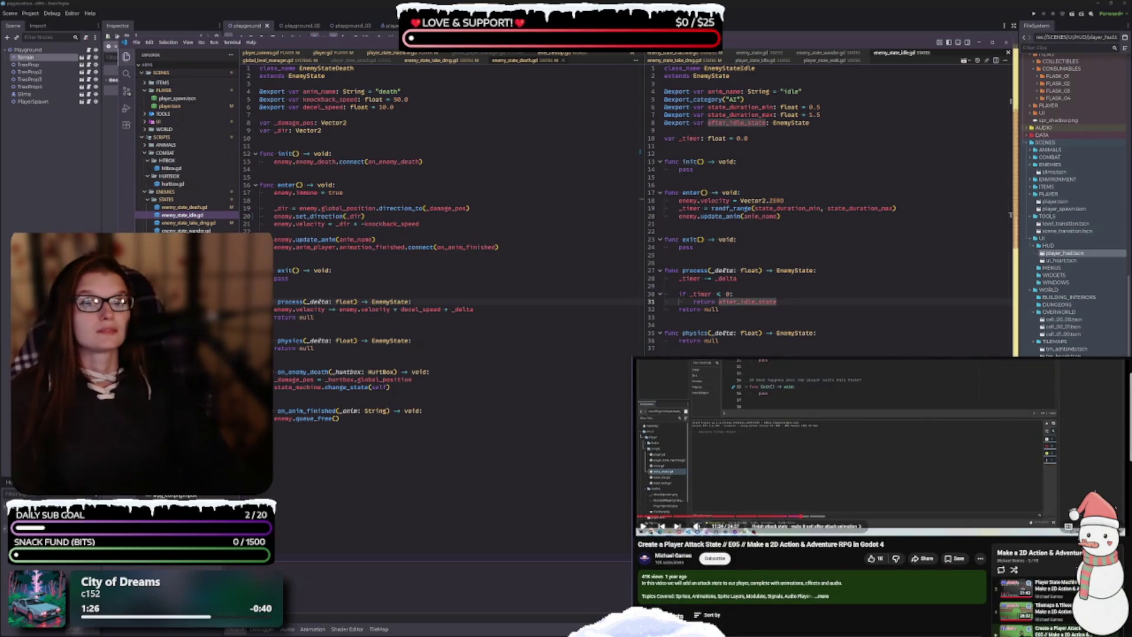
scroll(878, 496, up, 3)
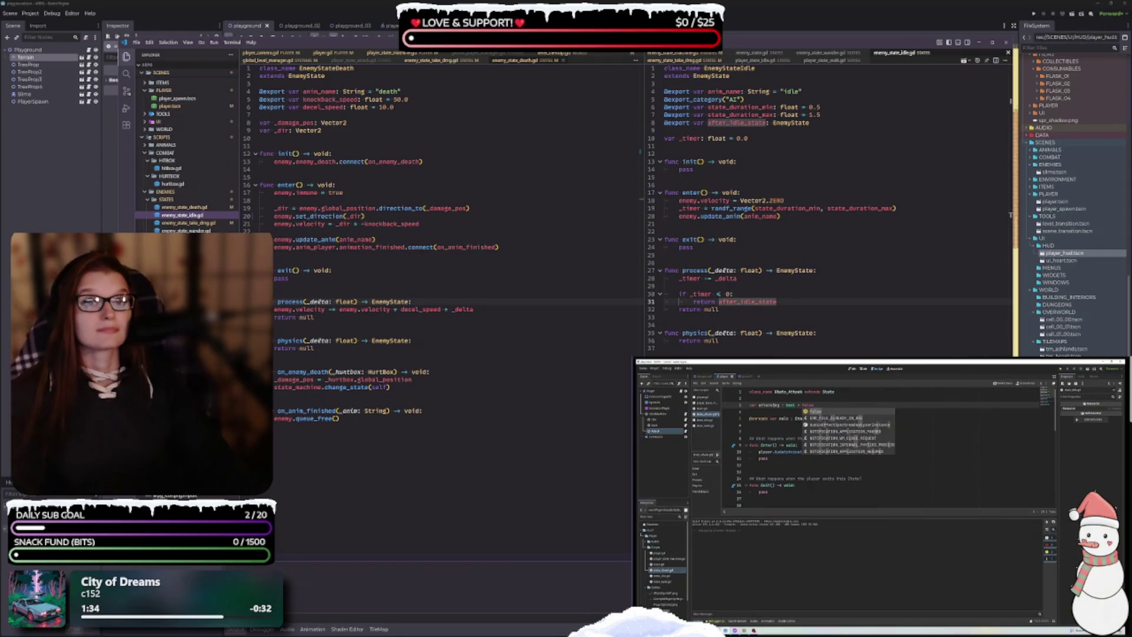
scroll(878, 496, down, 3)
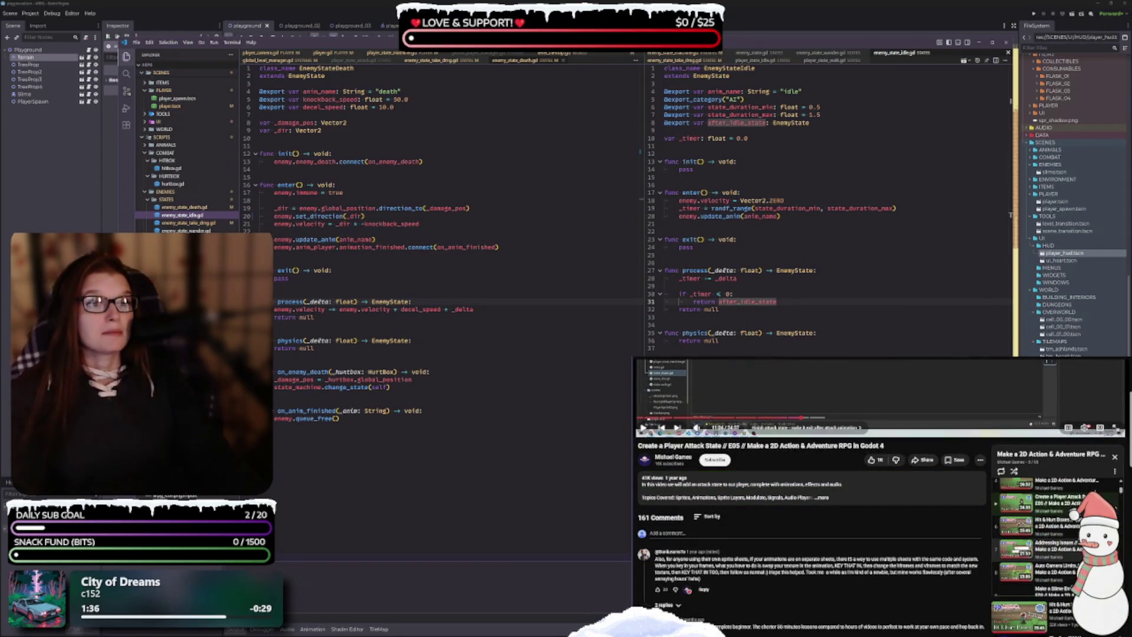
scroll(1055, 537, down, 2)
scroll(1056, 537, down, 2)
scroll(1055, 536, down, 2)
scroll(1056, 537, down, 1)
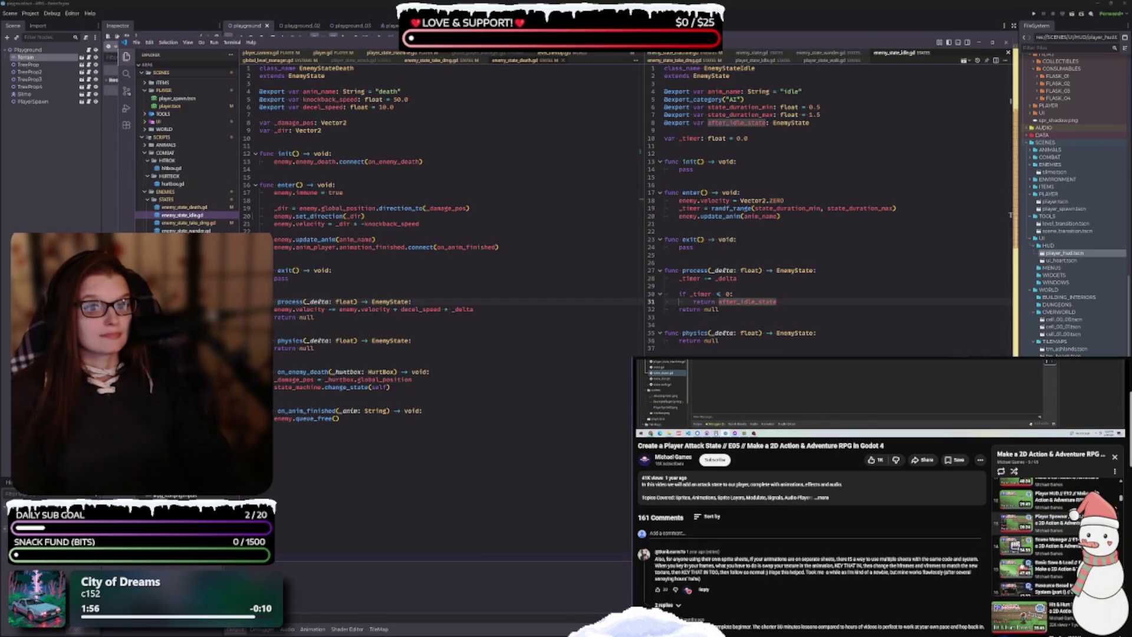
Step: Seek through the tutorial video, then quick-search for the level_transition script
key(F5)
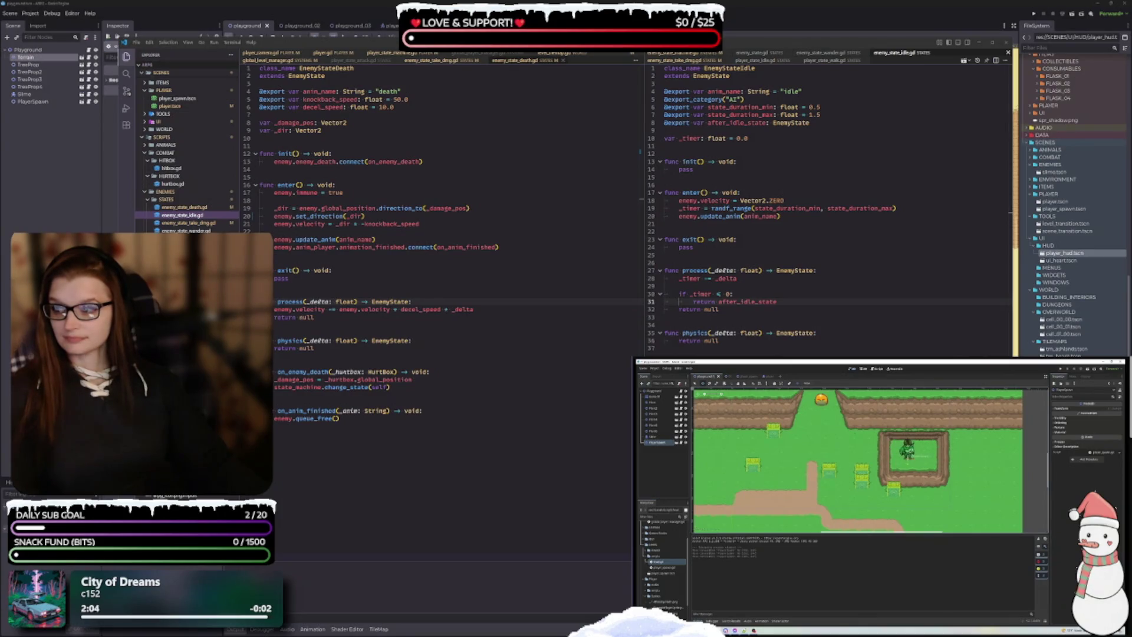
key(F5)
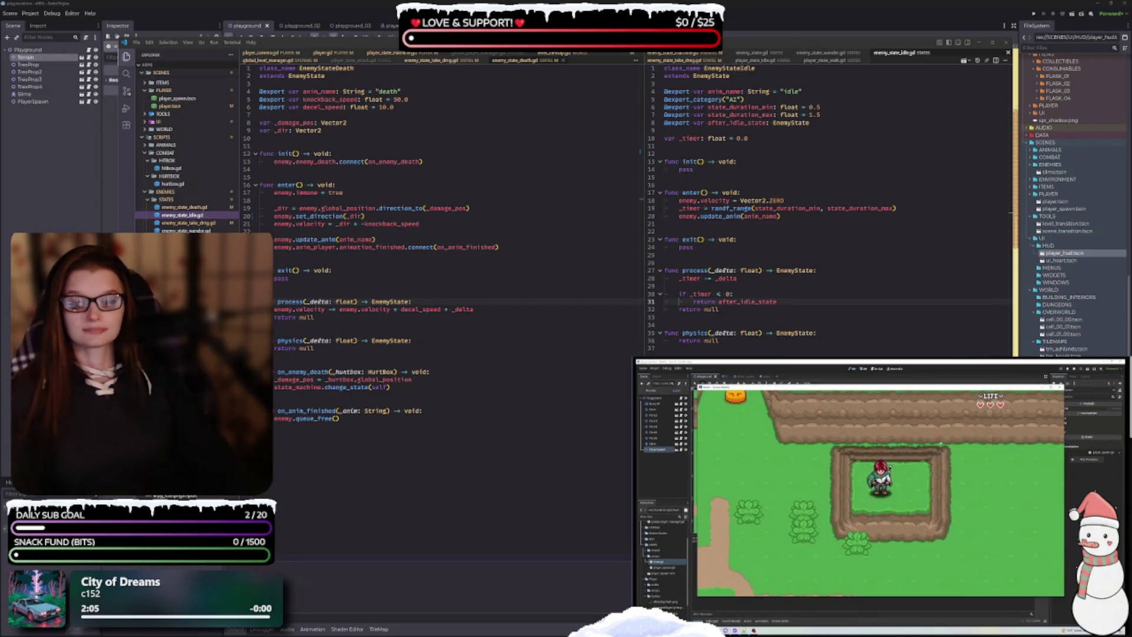
key(F8)
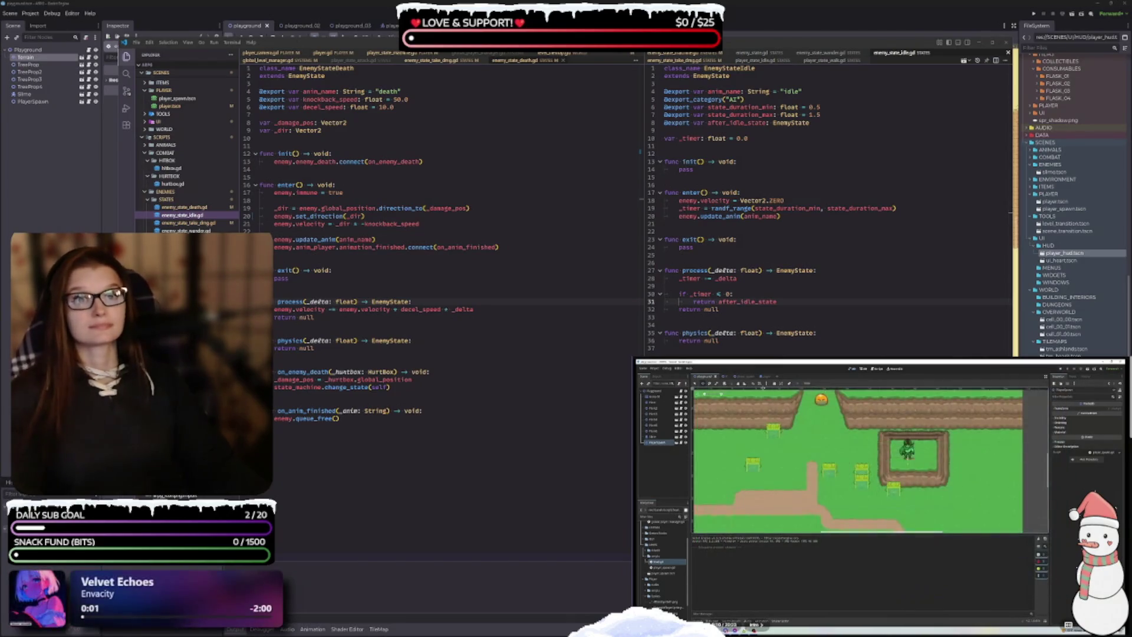
click(741, 378)
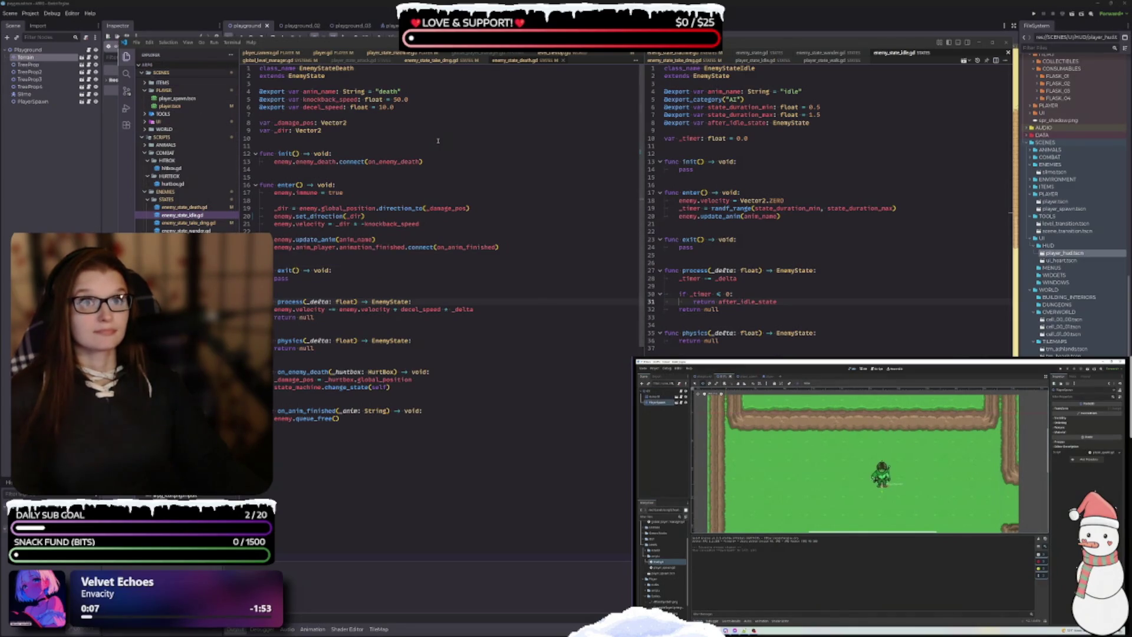
key(F5)
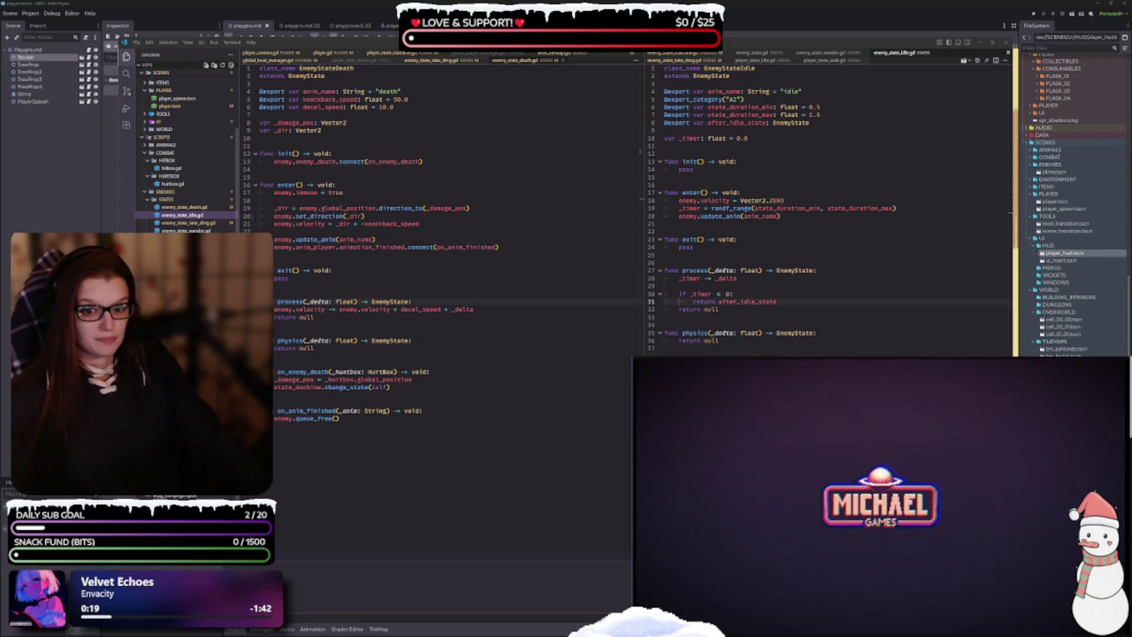
key(ctrl+p)
text(level_transition)
key(Return)
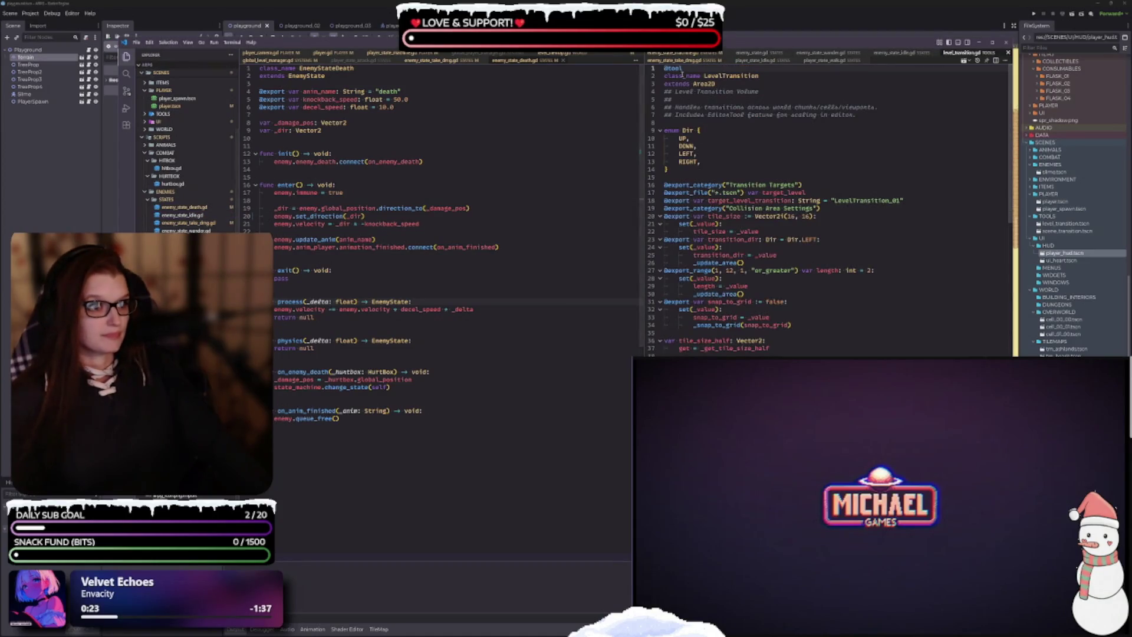
mouse_move(969, 53)
mouse_down()
mouse_move(920, 88)
mouse_move(530, 73)
mouse_move(587, 64)
mouse_up()
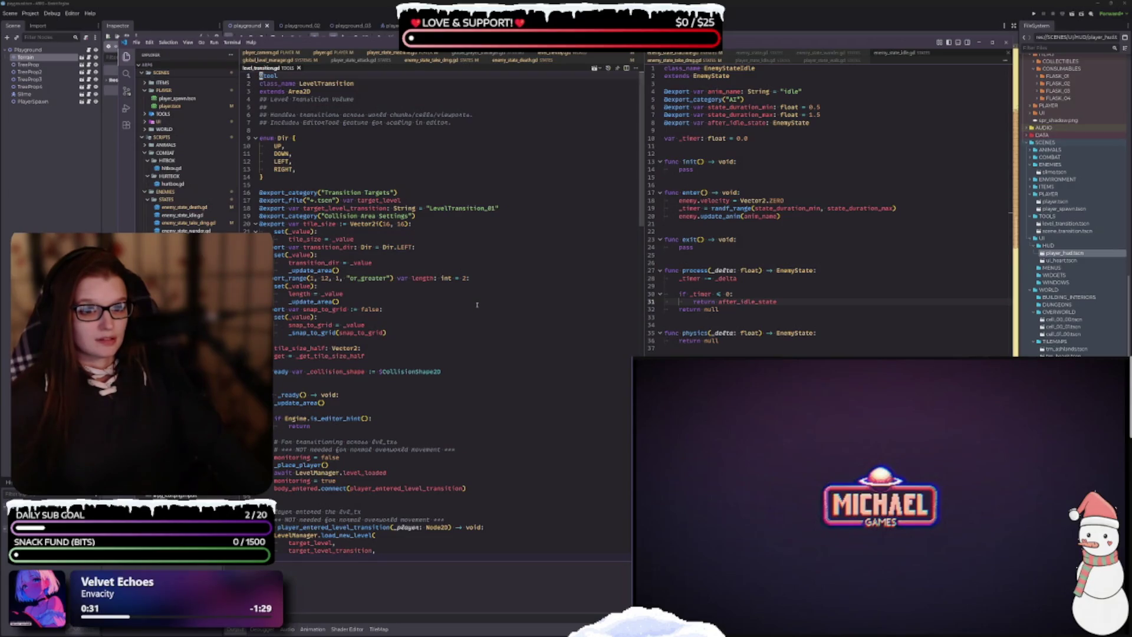
scroll(475, 306, down, 15)
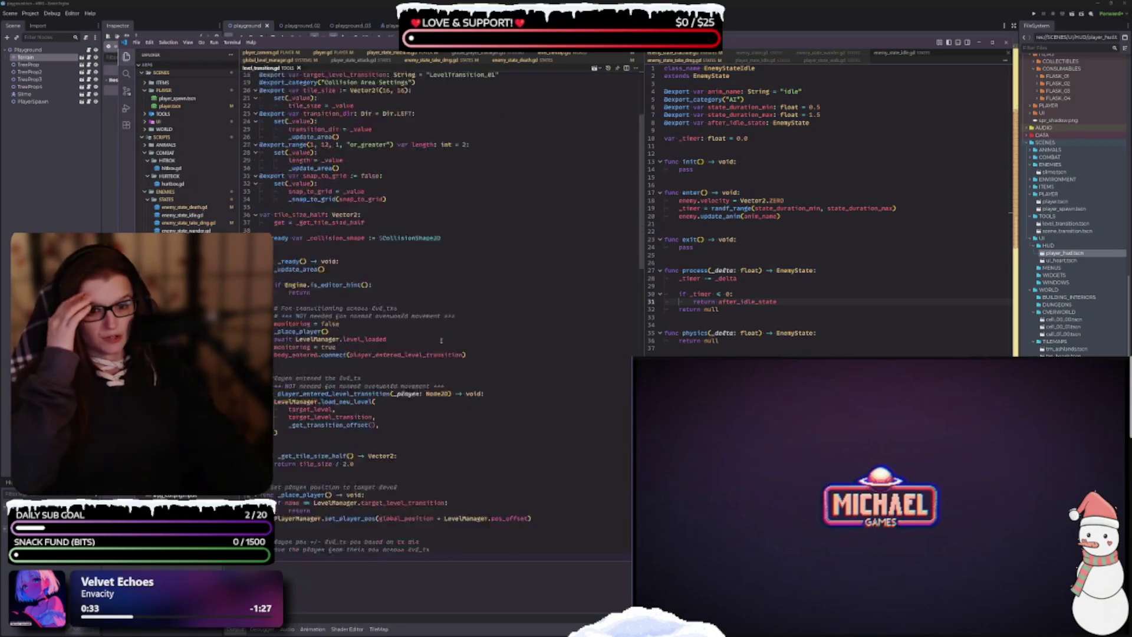
scroll(431, 366, down, 8)
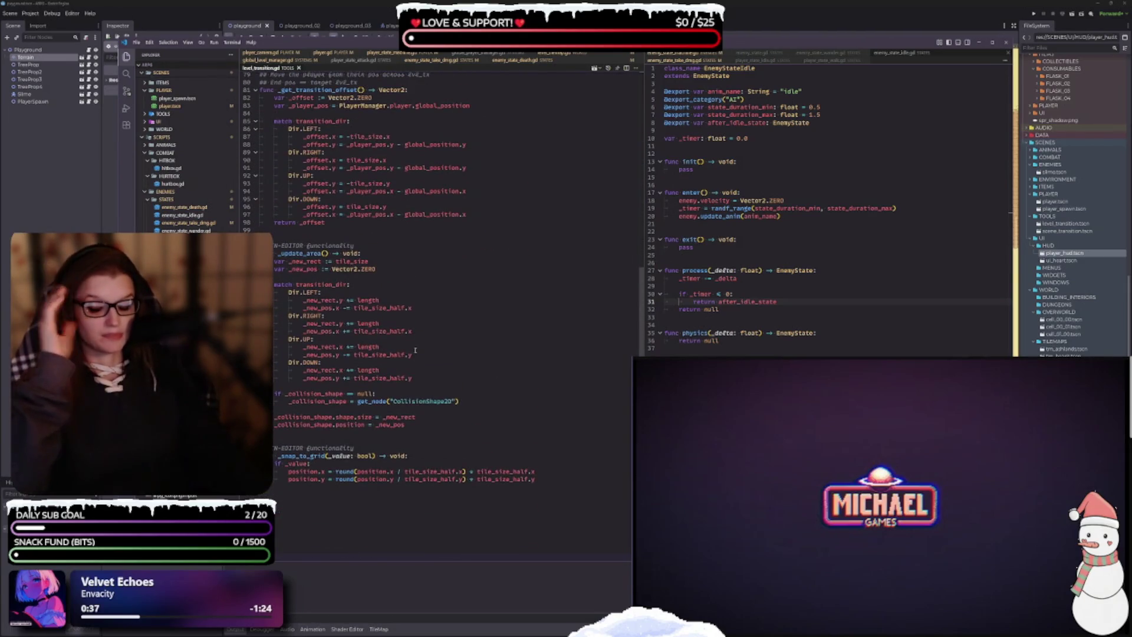
scroll(442, 350, up, 20)
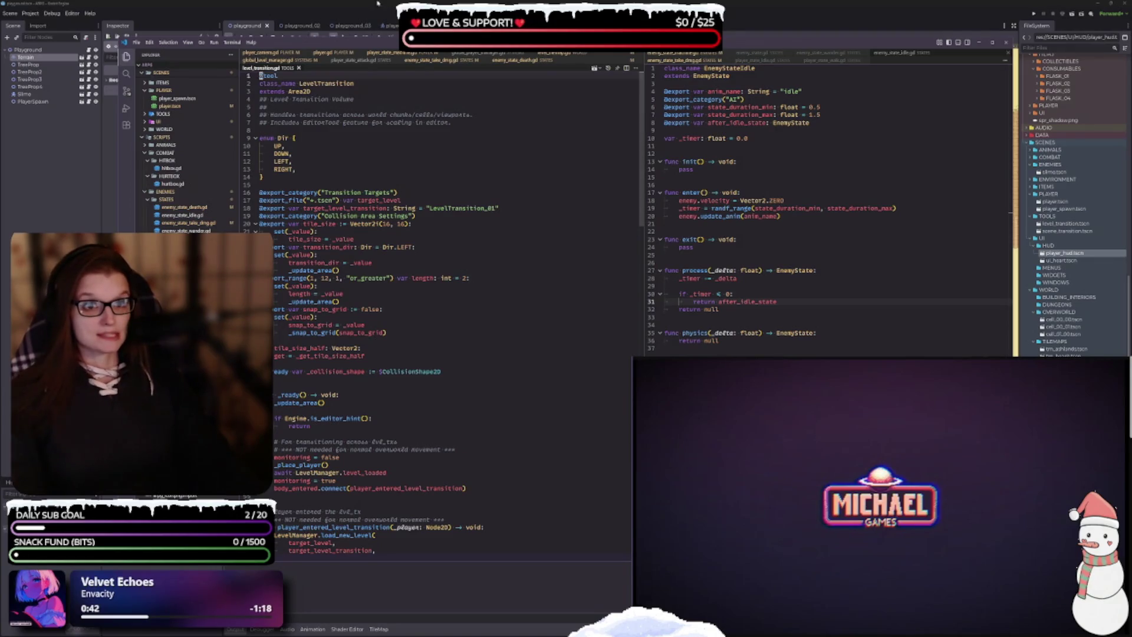
key(ctrl+F1)
Step: Show the playground_02 map with the Terrain layer deselected
click(294, 25)
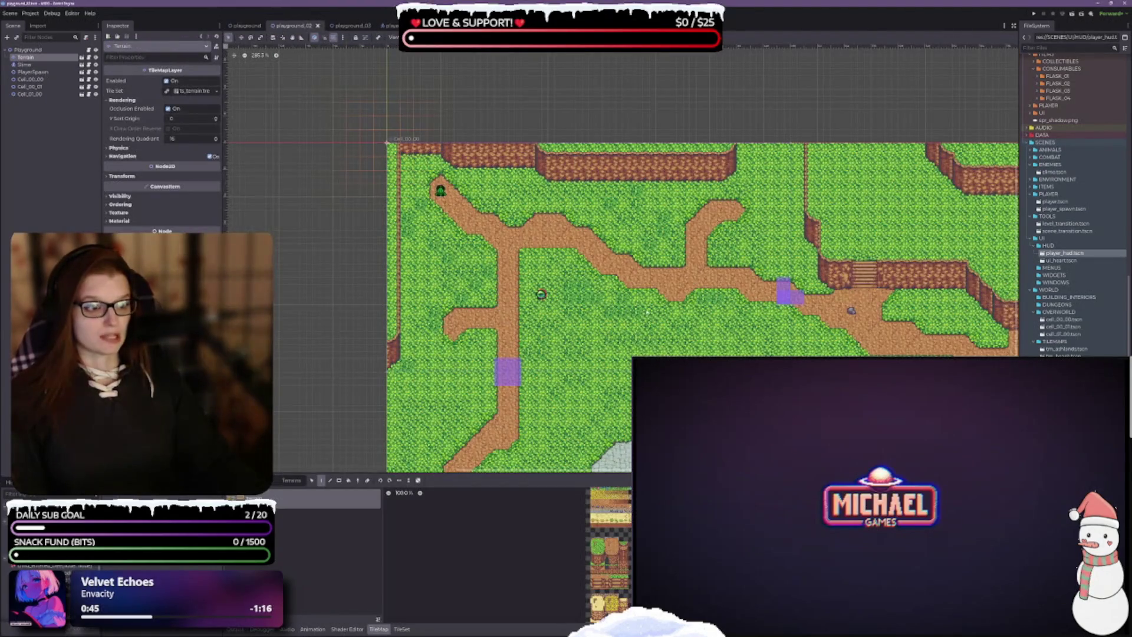
scroll(647, 313, down, 3)
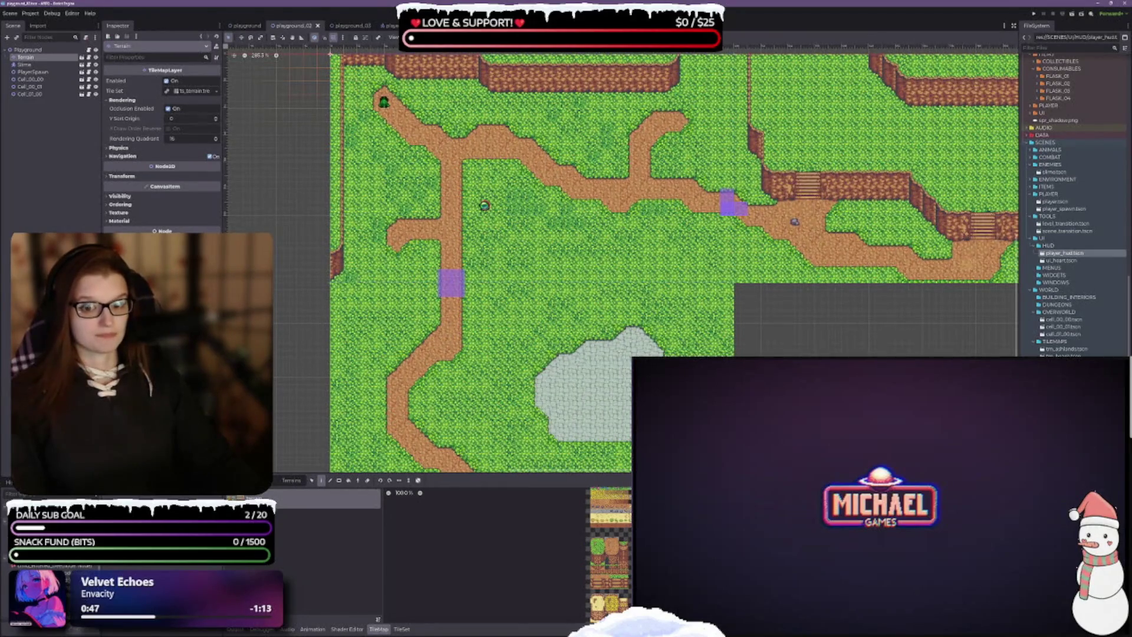
click(578, 304)
scroll(578, 304, up, 3)
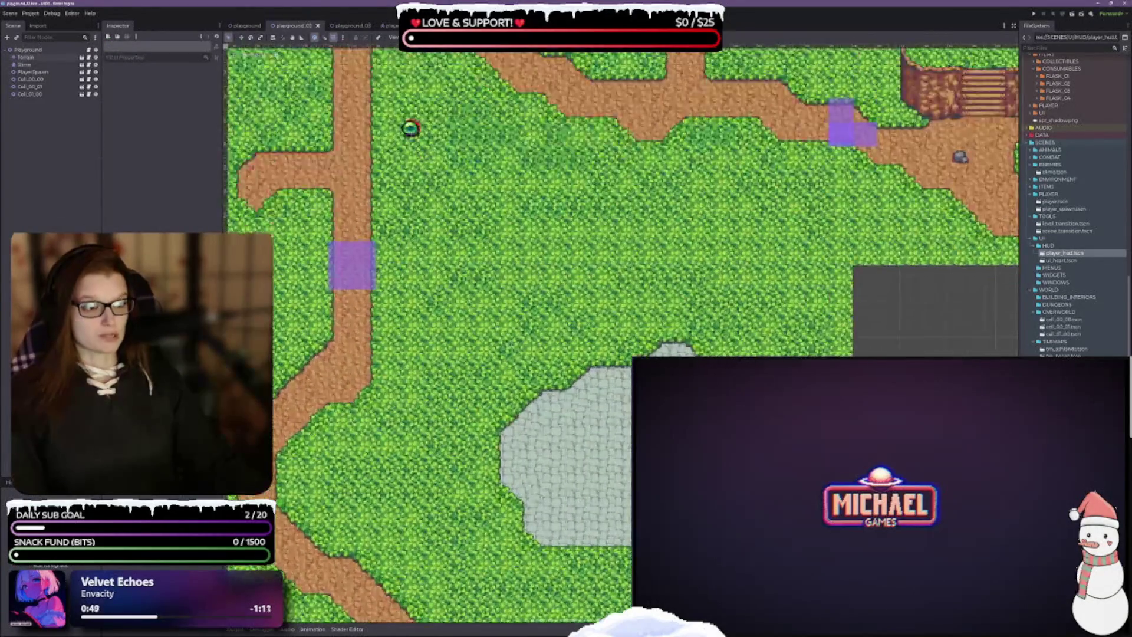
scroll(621, 333, up, 3)
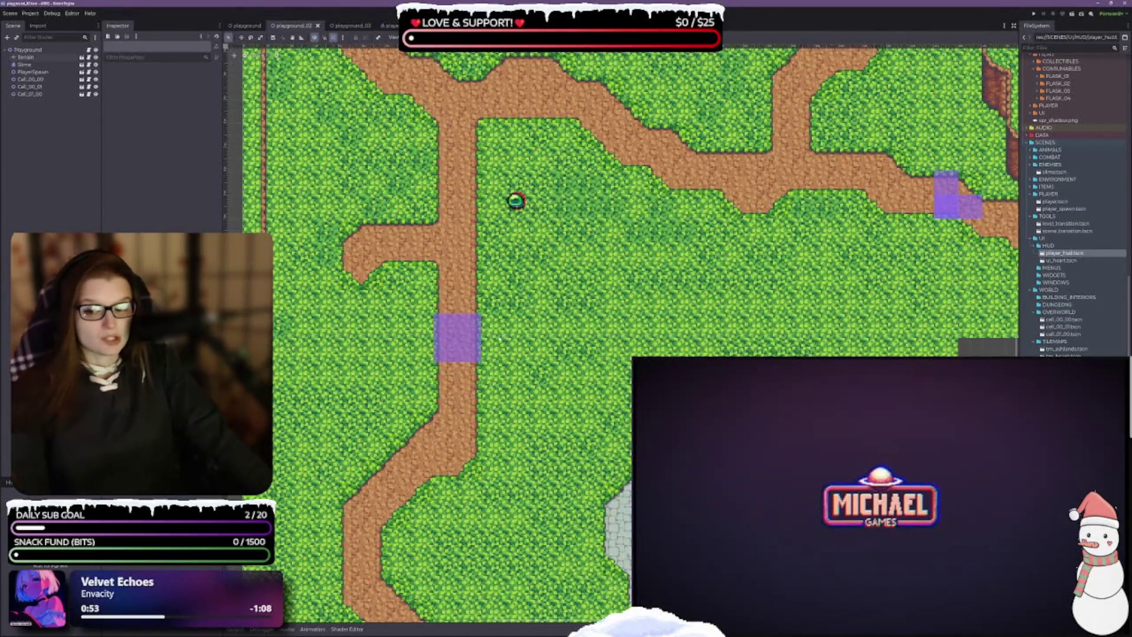
Step: Zoom and pan the map to inspect the purple transition zones along the dirt paths
scroll(500, 339, down, 2)
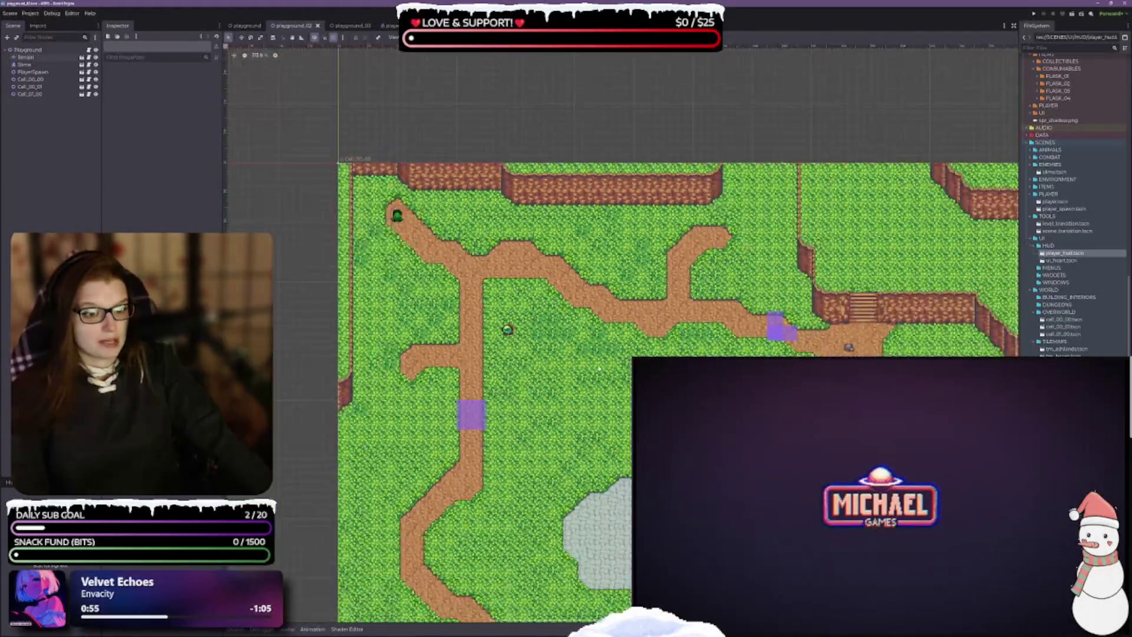
scroll(599, 370, up, 1)
scroll(609, 314, down, 3)
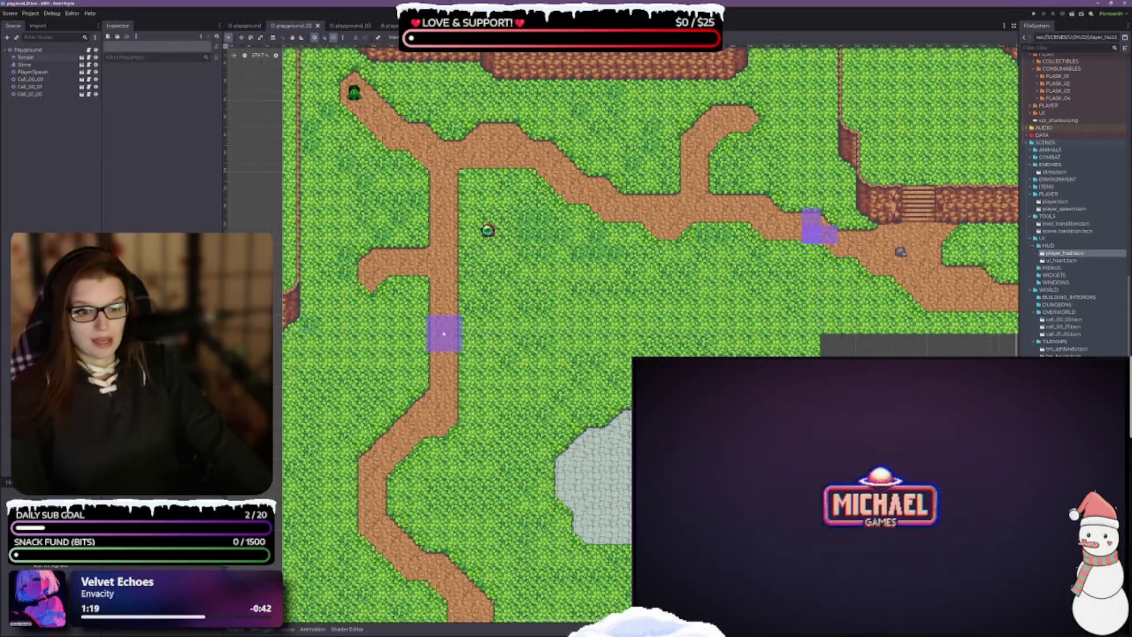
scroll(443, 334, up, 4)
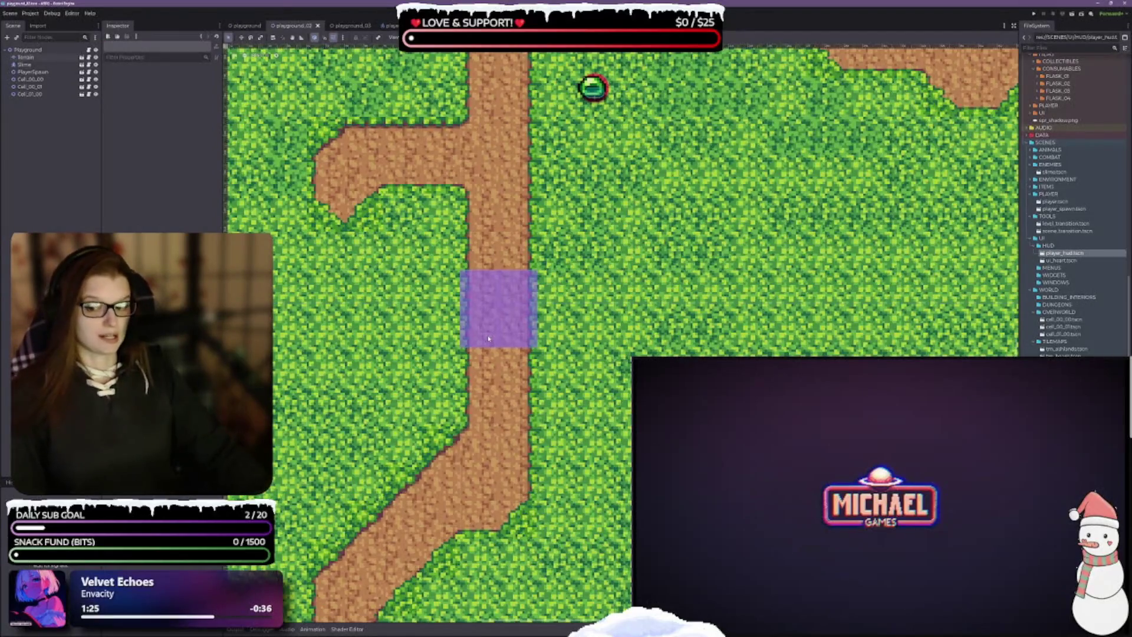
scroll(553, 354, down, 3)
scroll(617, 323, down, 1)
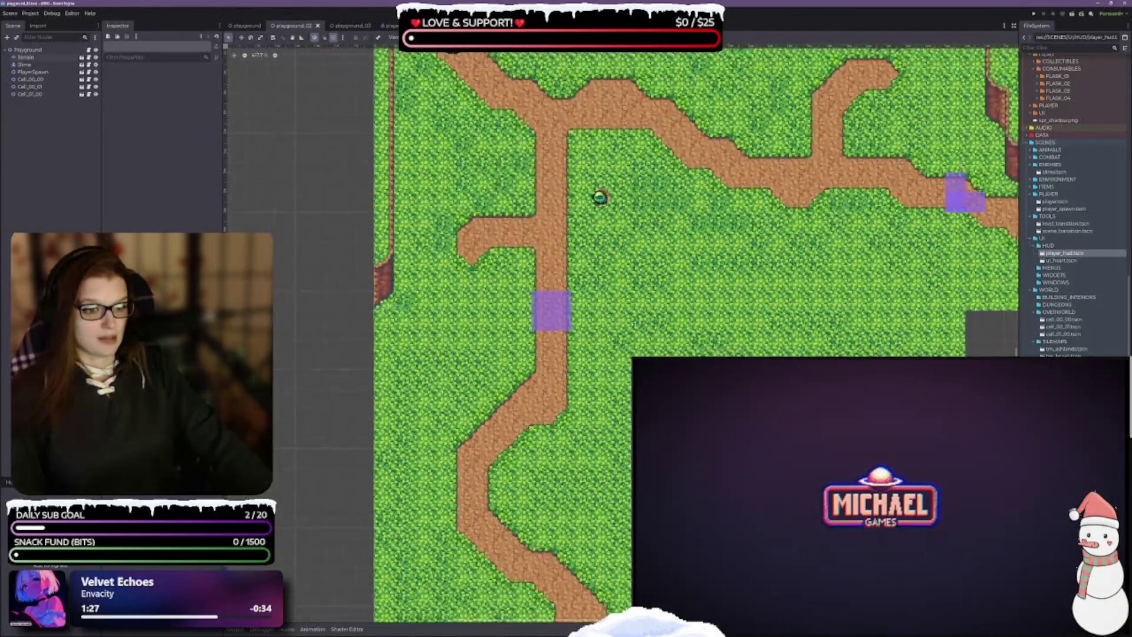
drag(617, 323, 522, 320)
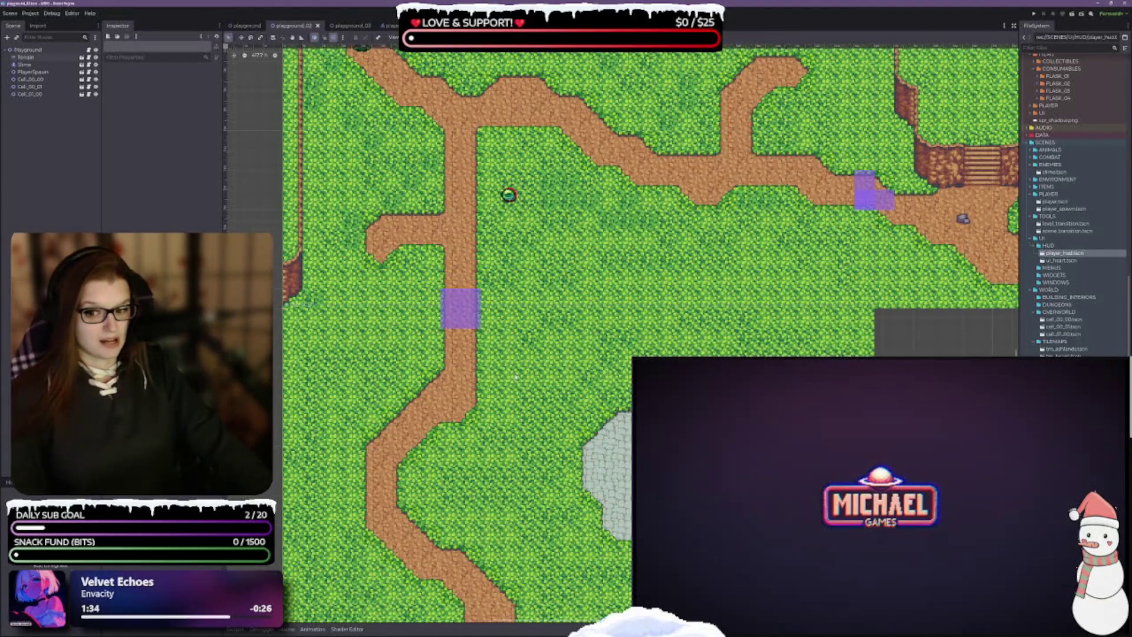
scroll(564, 300, down, 1)
scroll(565, 299, up, 2)
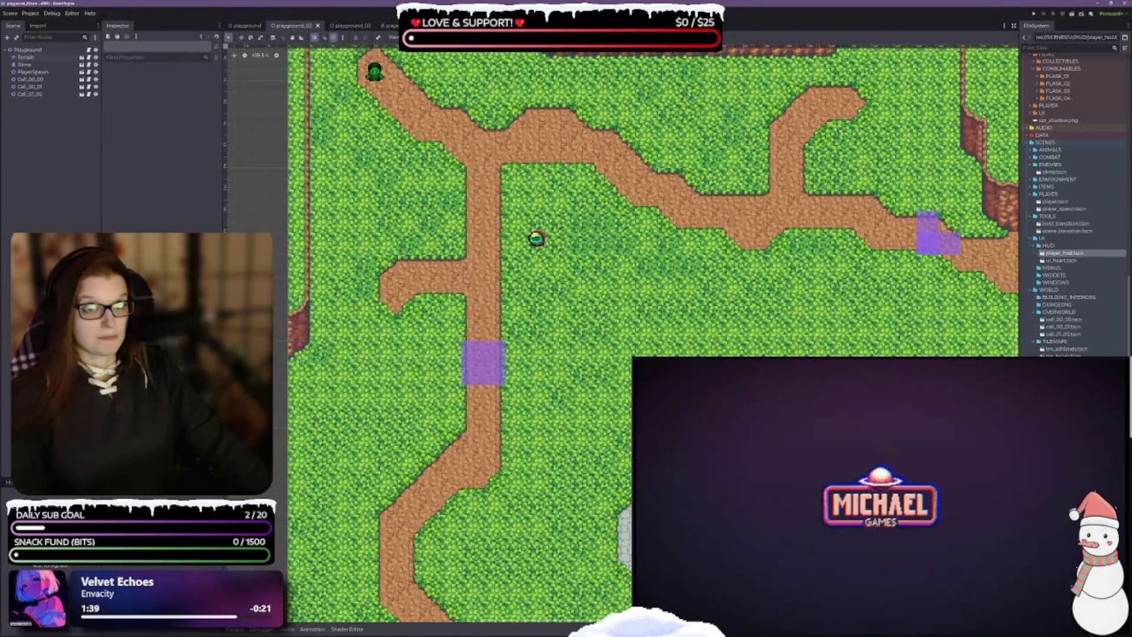
drag(488, 240, 477, 299)
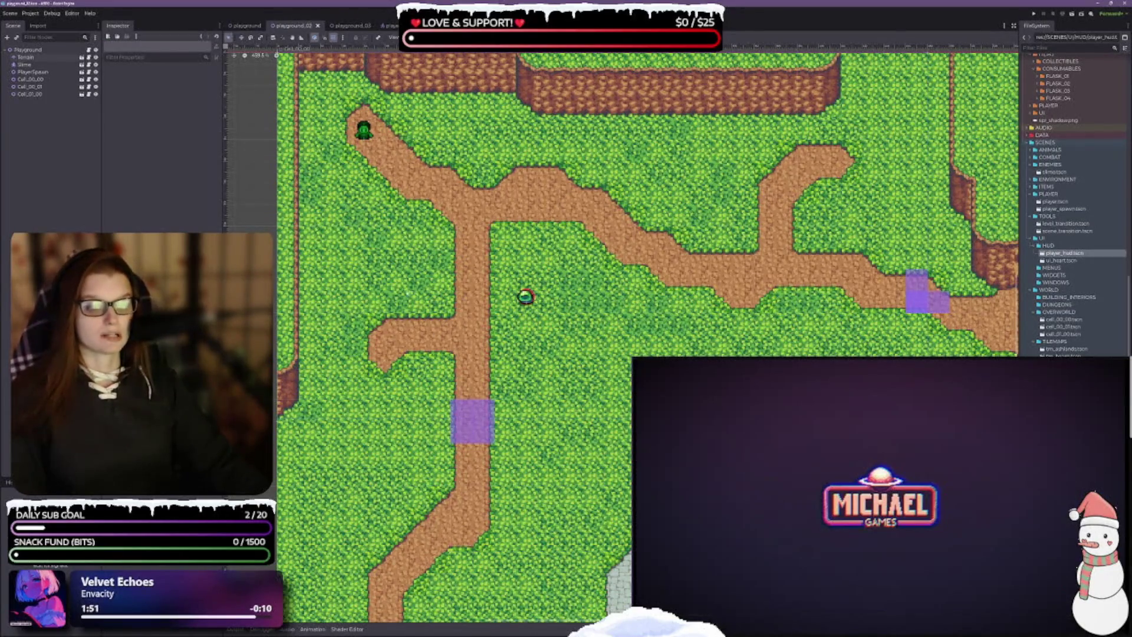
scroll(459, 299, down, 1)
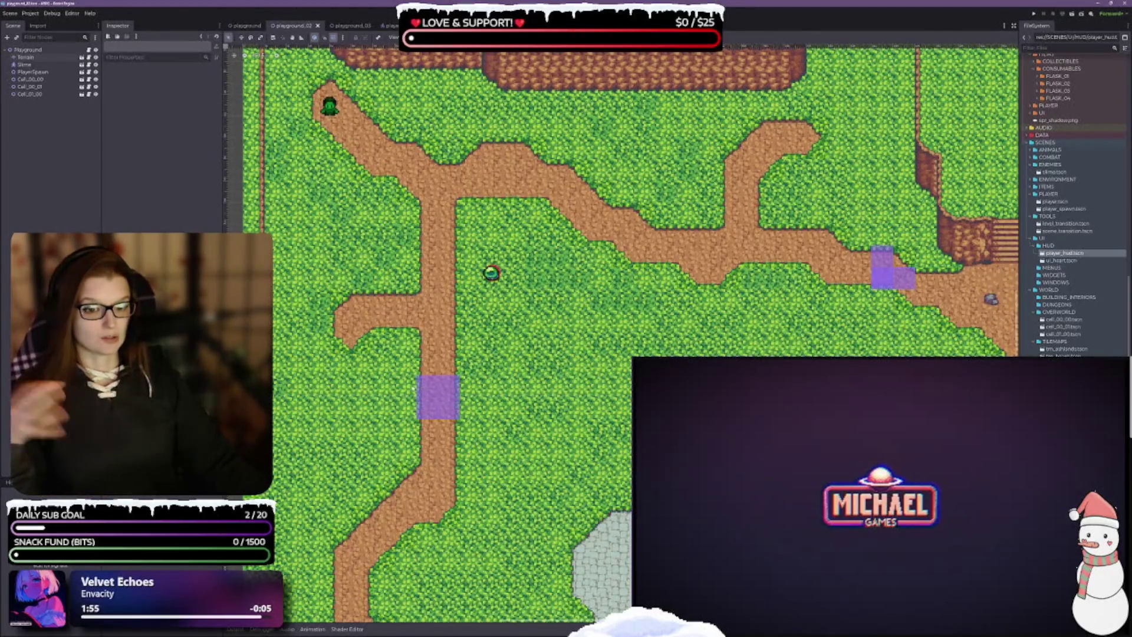
Step: Run the playground scene and walk the player up the plateau into the desert
click(245, 26)
click(245, 26)
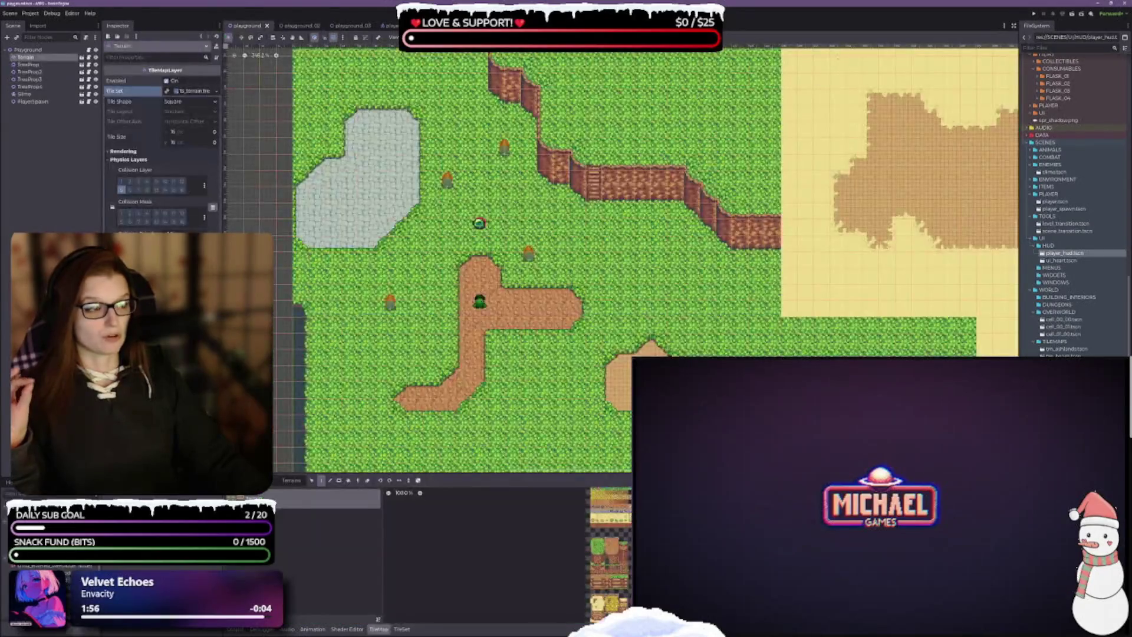
click(1065, 12)
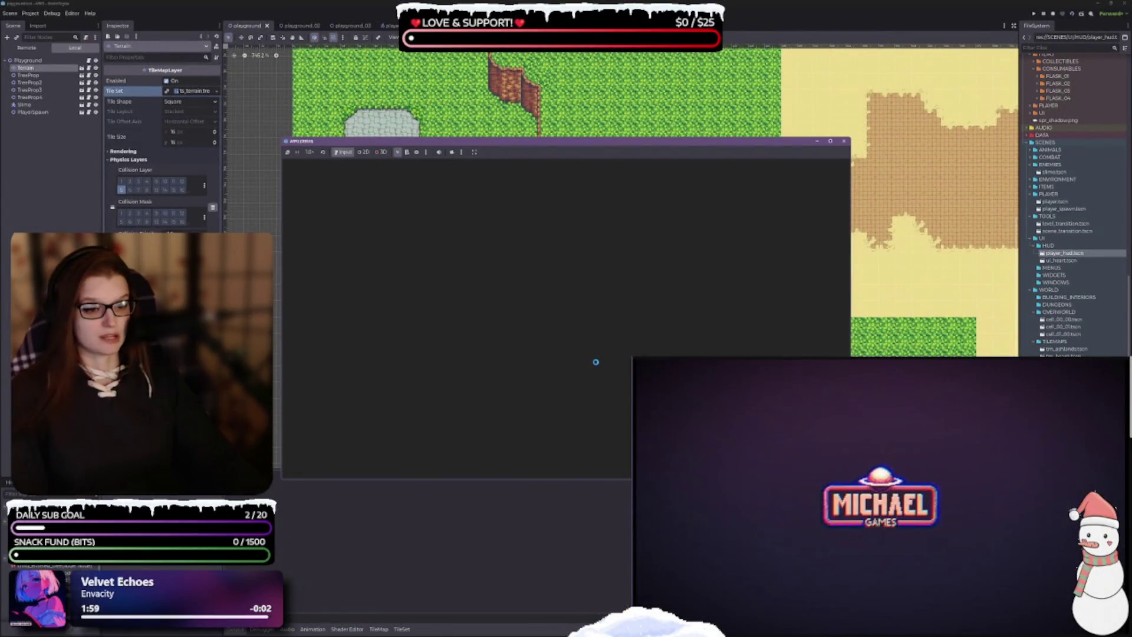
key(Up)
key(Right)
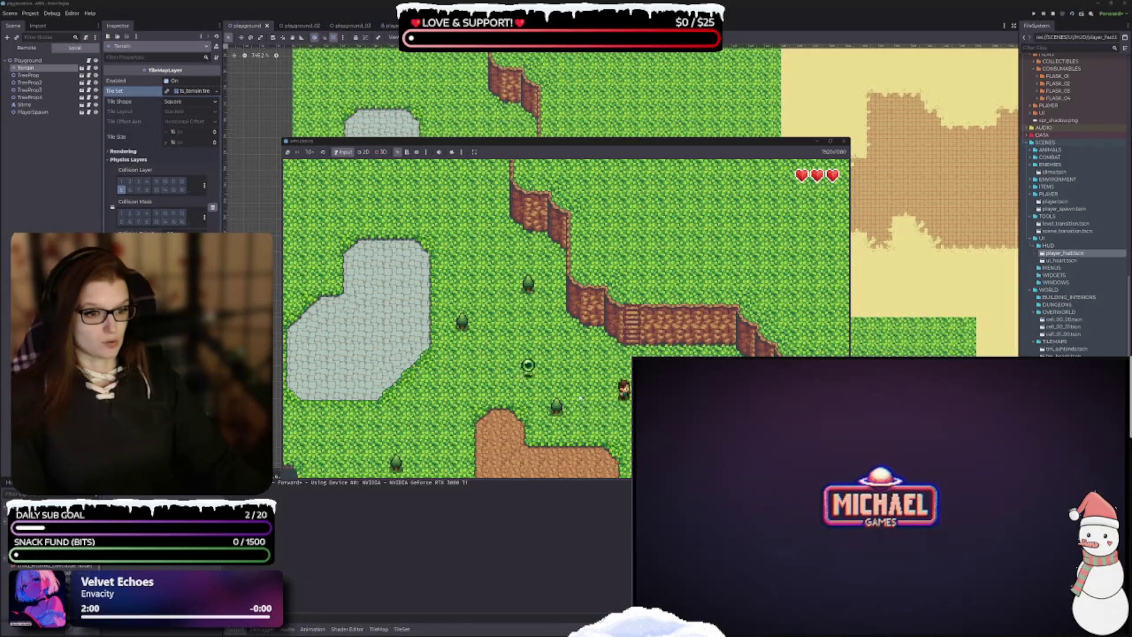
key(Up)
key(Right)
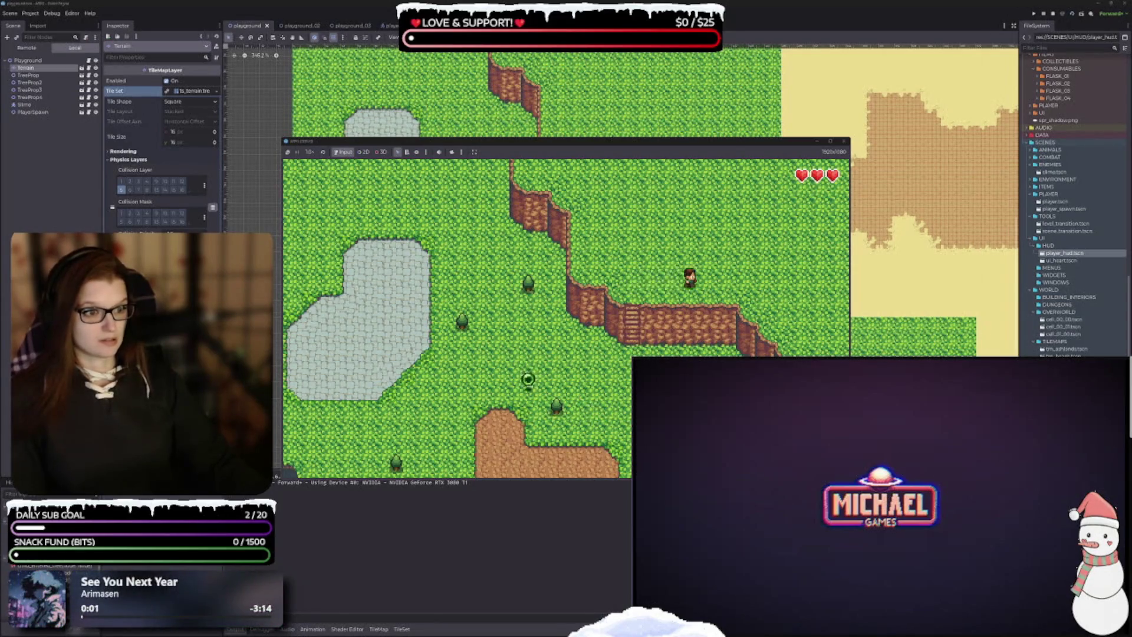
key(Right)
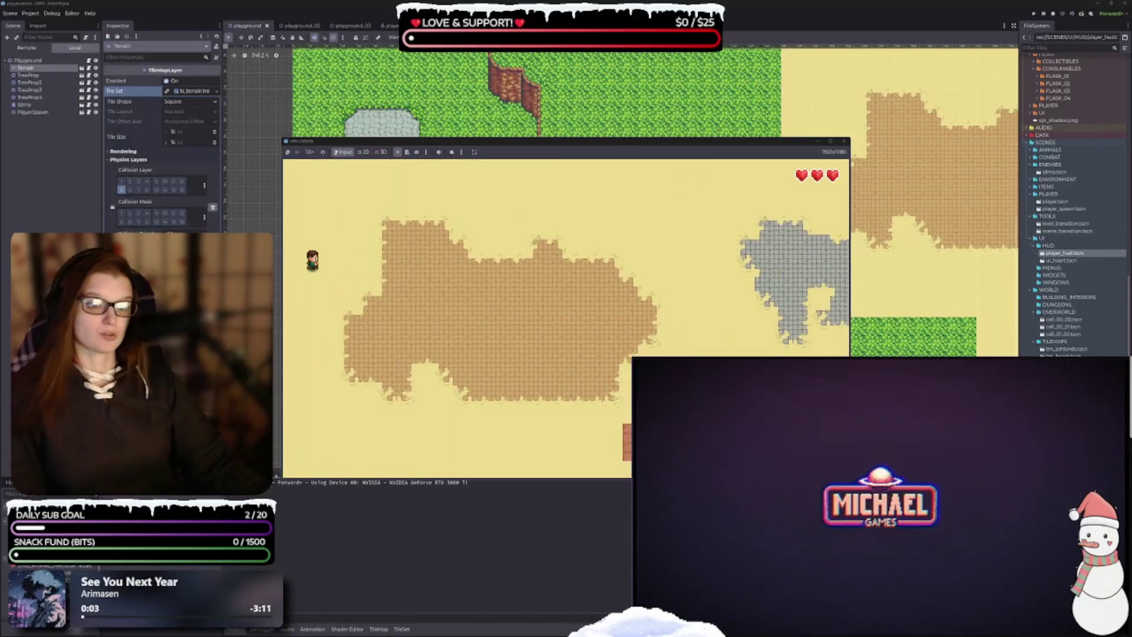
Step: Walk through the grassy and sandy areas, then stop the game and collapse the output log
key(Right)
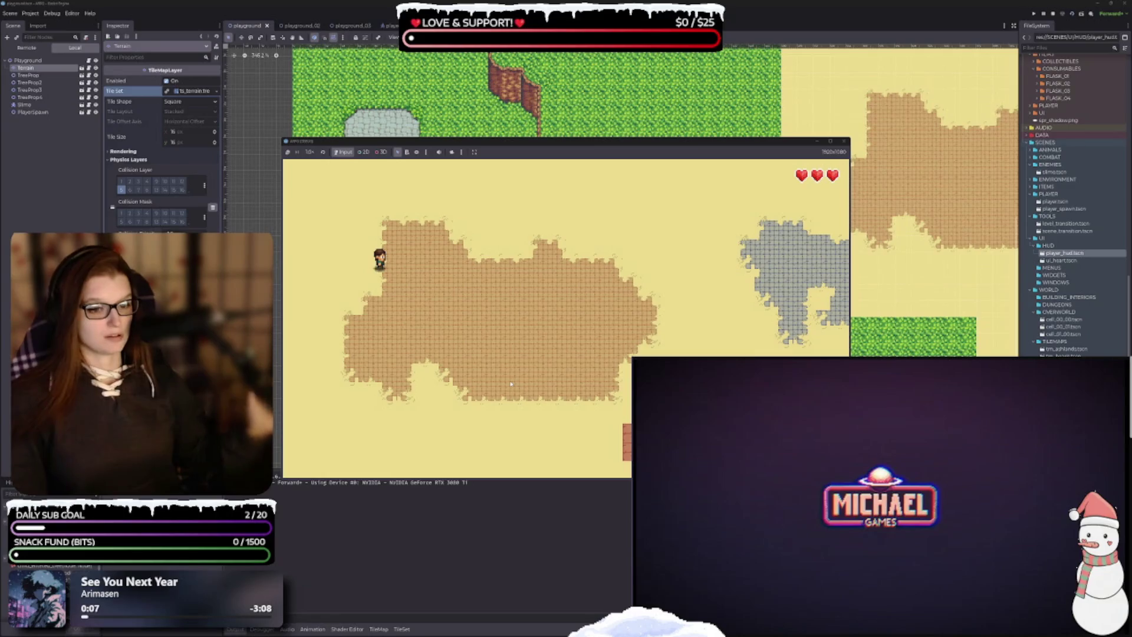
key(Down)
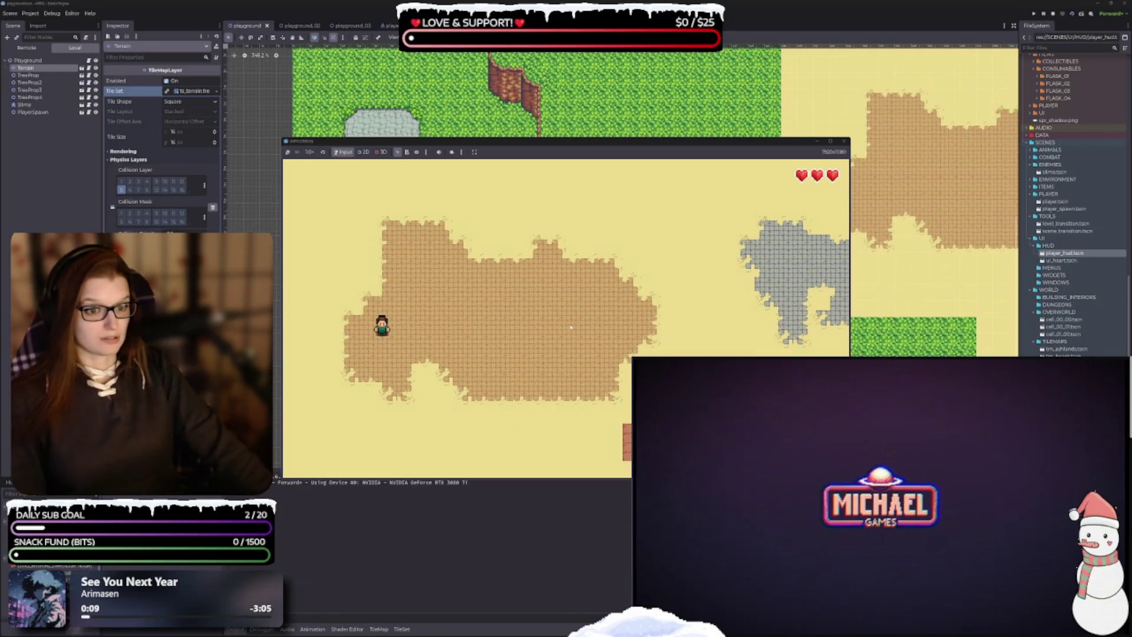
key(Down+Left)
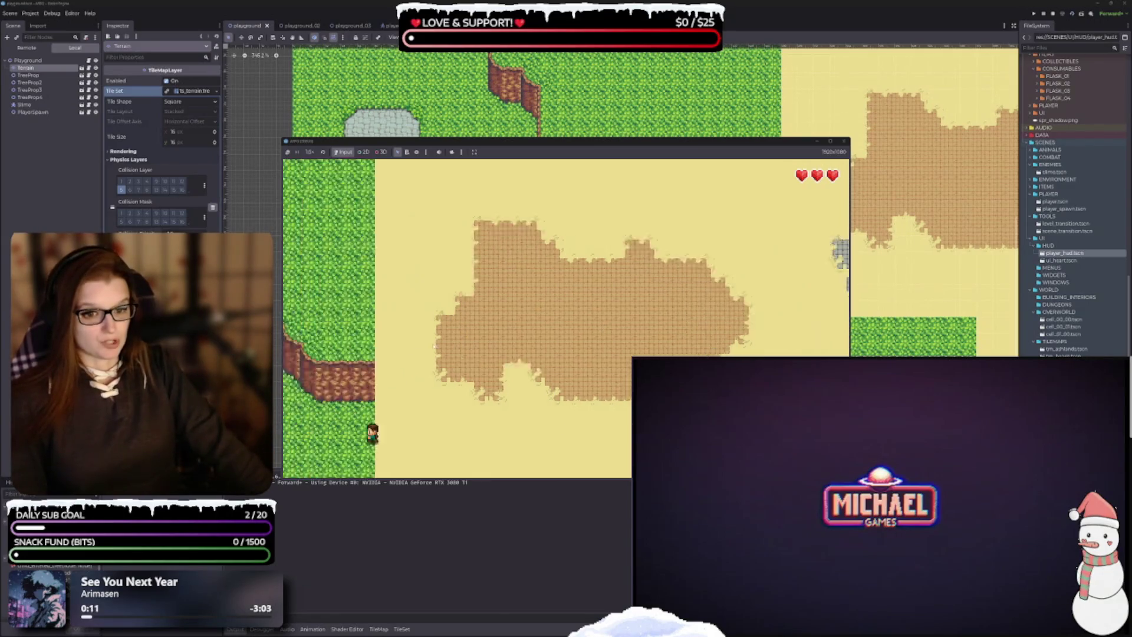
key(Down)
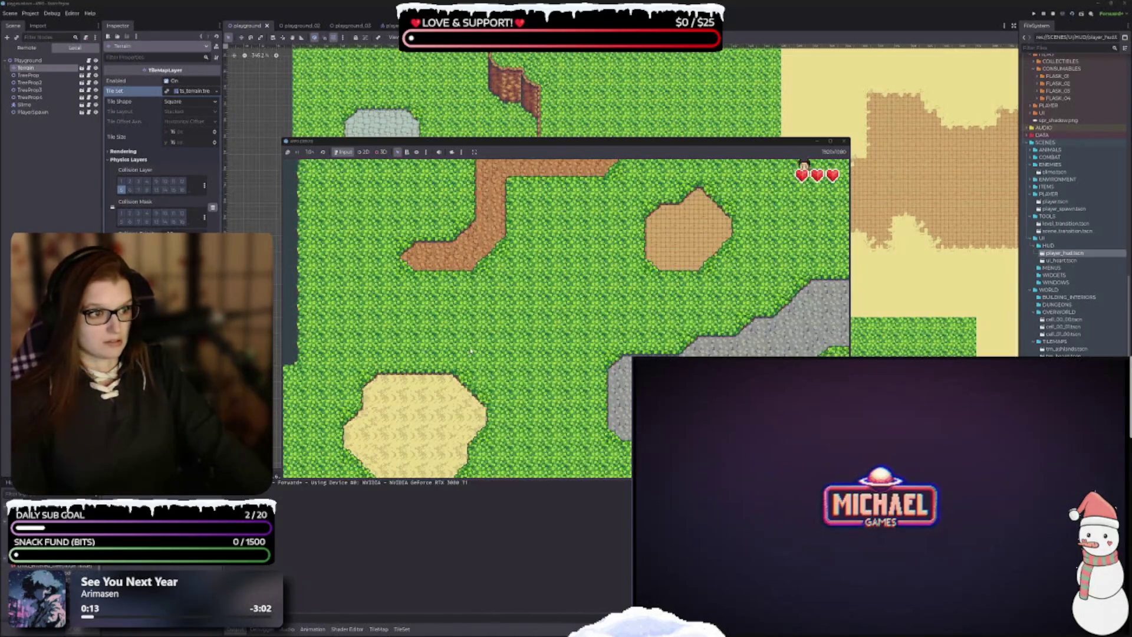
key(Left)
key(Right)
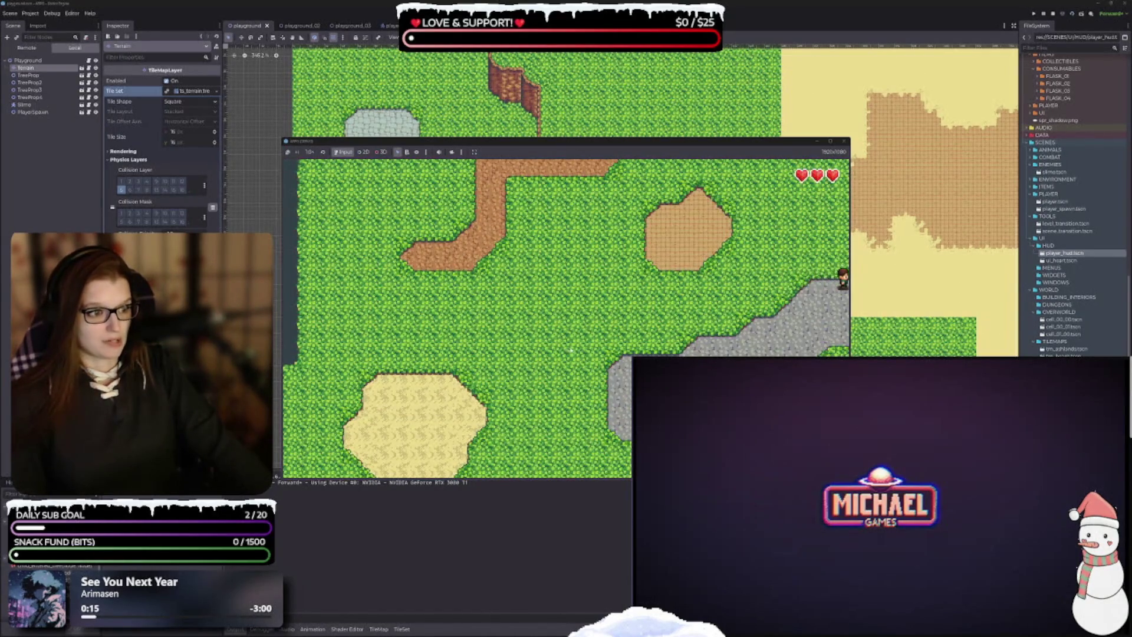
key(Right)
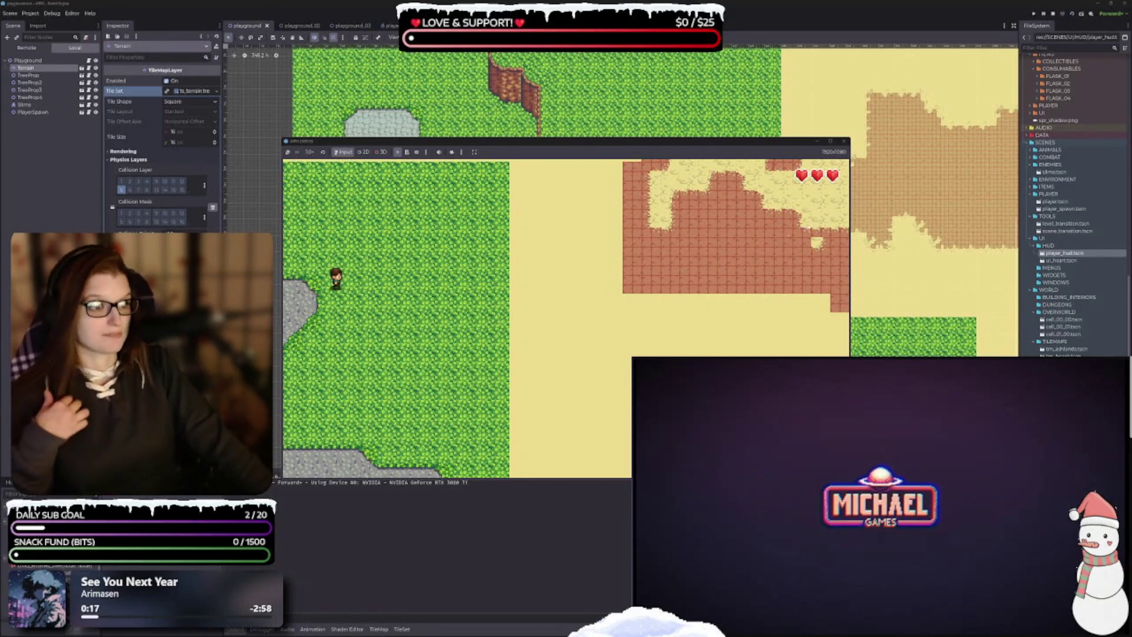
click(845, 142)
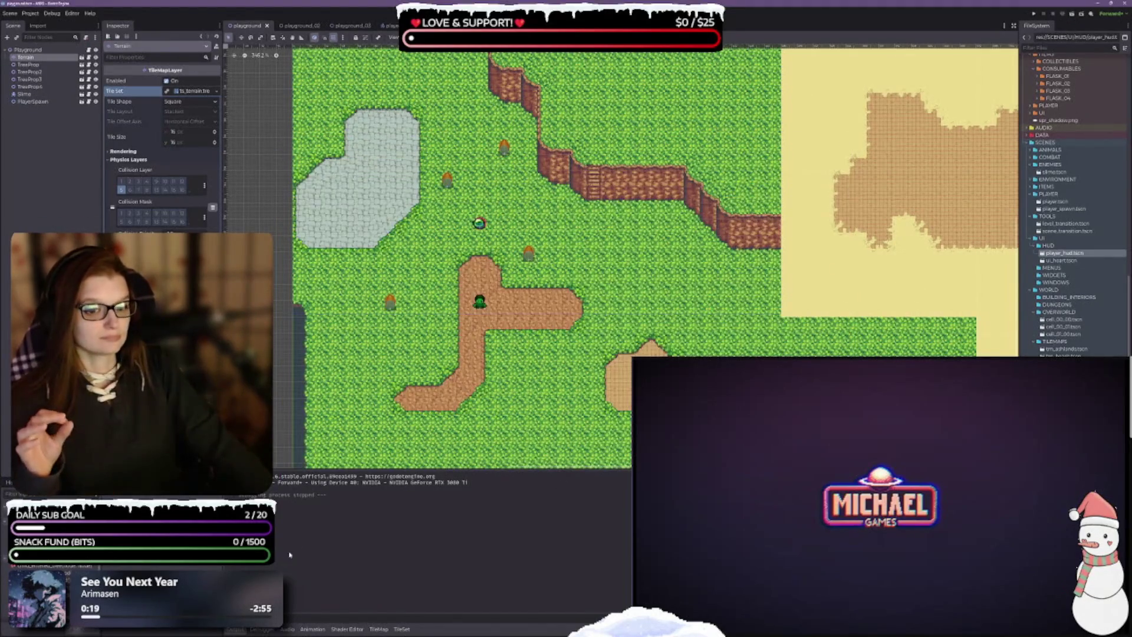
click(247, 629)
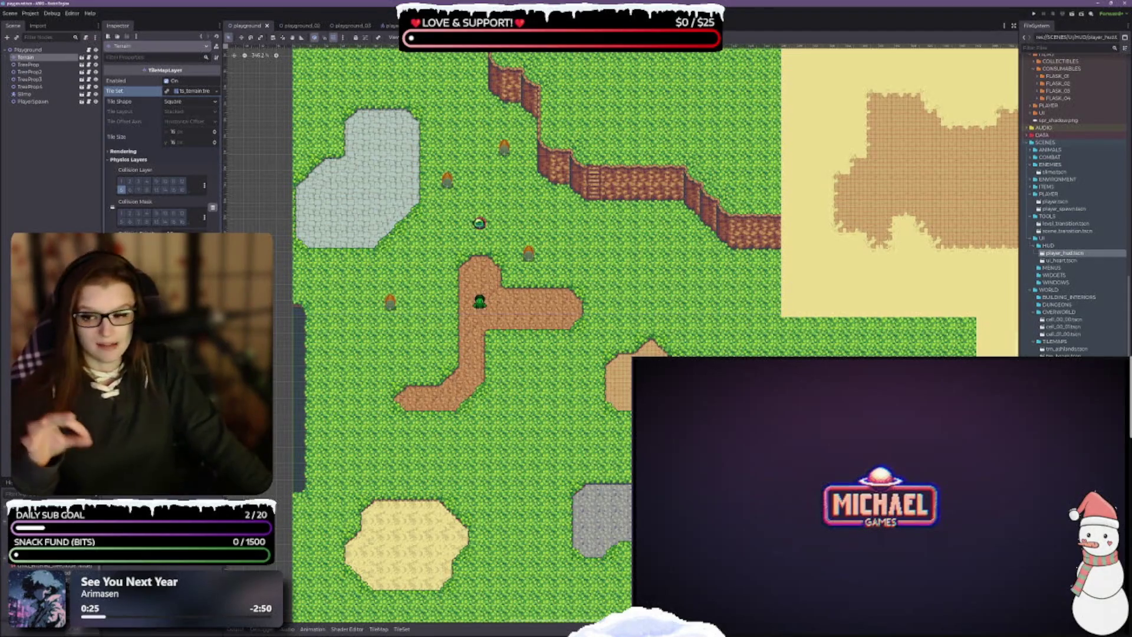
key(alt+Tab)
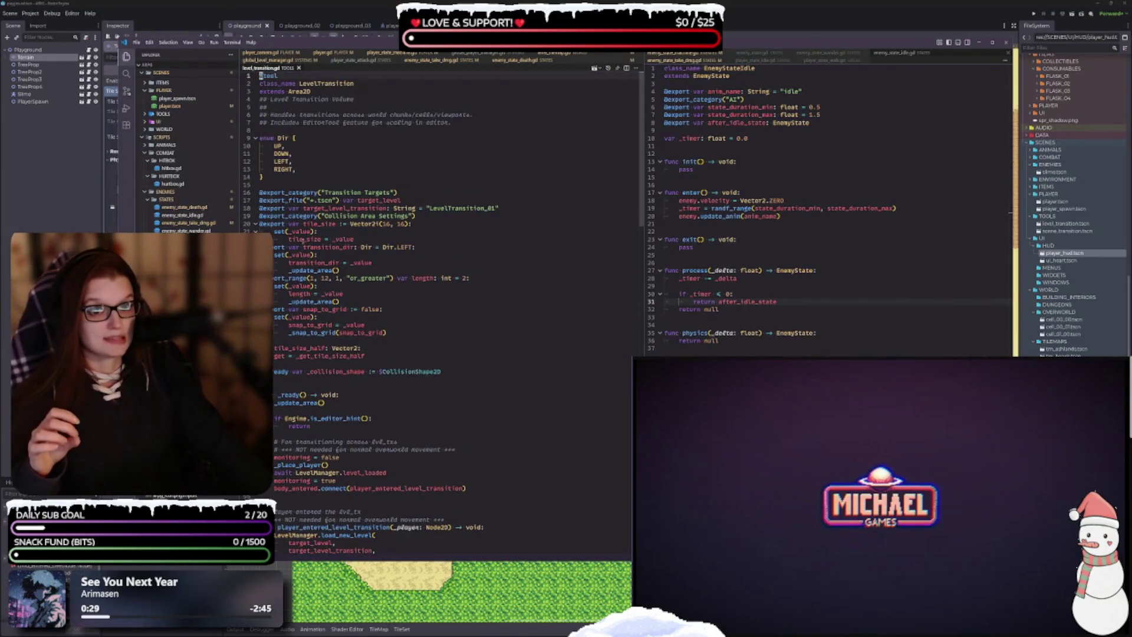
scroll(452, 491, down, 10)
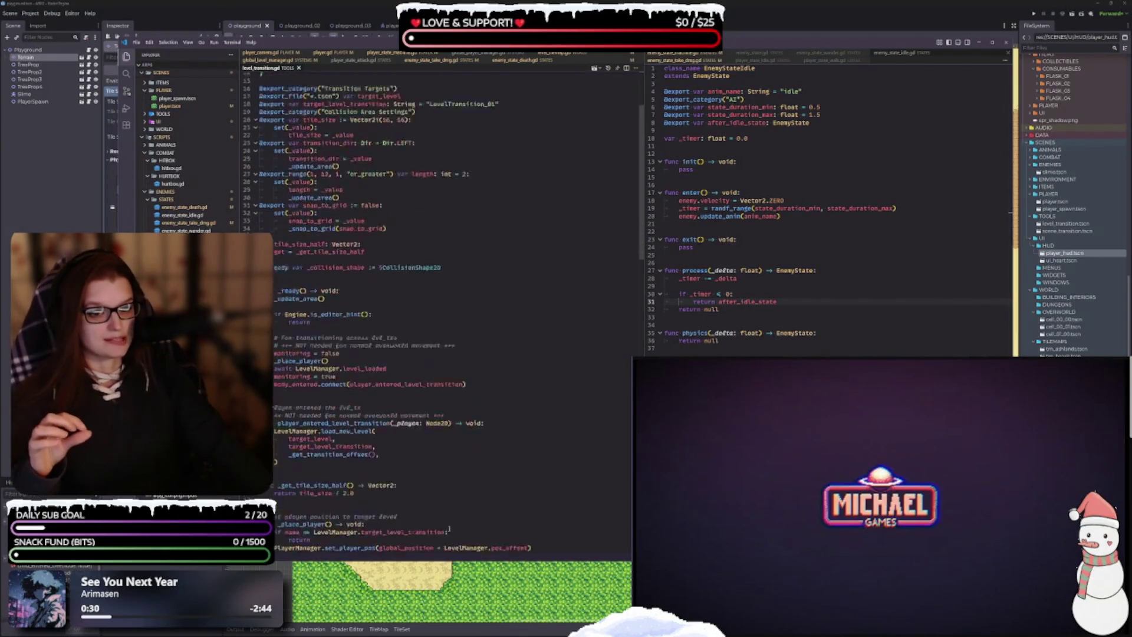
scroll(452, 491, down, 6)
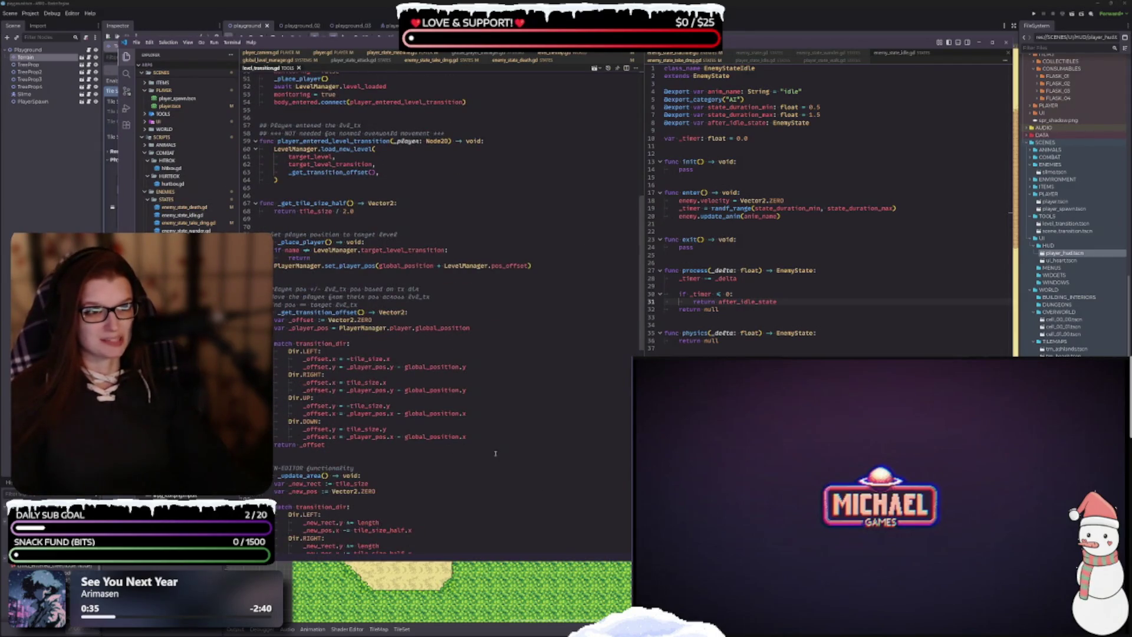
scroll(411, 318, down, 4)
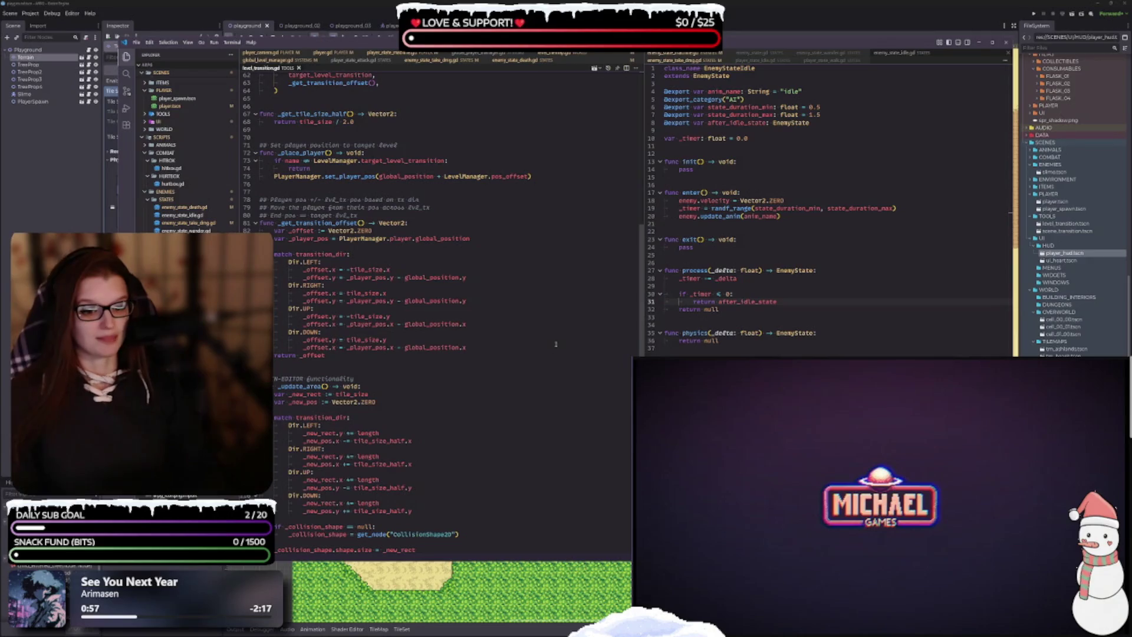
scroll(553, 342, down, 8)
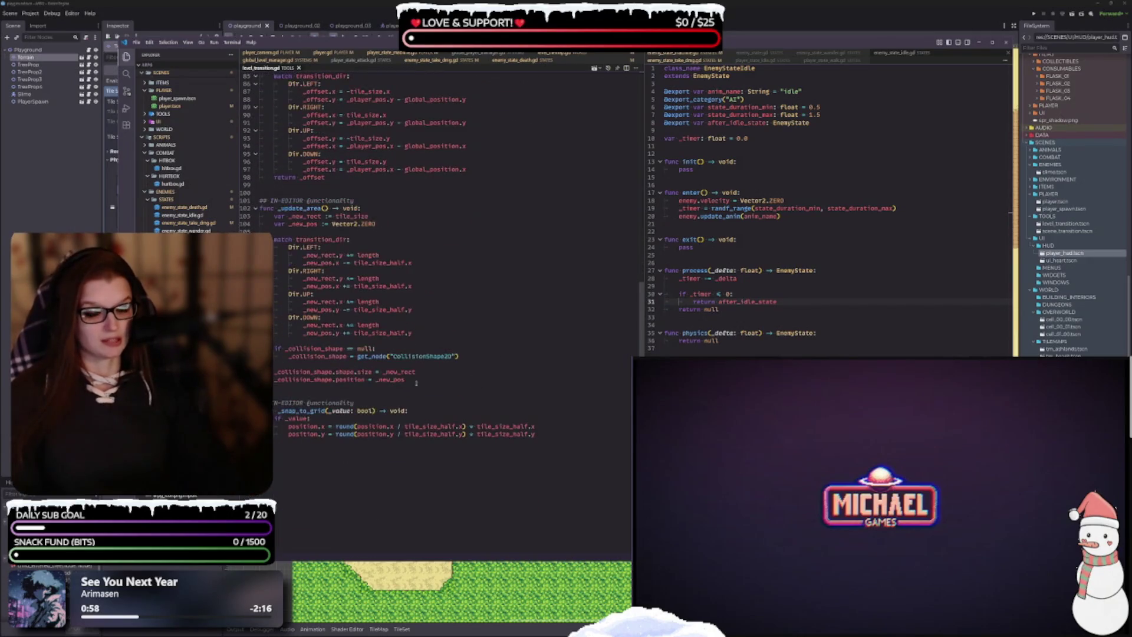
scroll(450, 349, up, 20)
click(722, 55)
Step: Close the side-by-side script pane and the level_transition.gd script
click(722, 55)
click(708, 55)
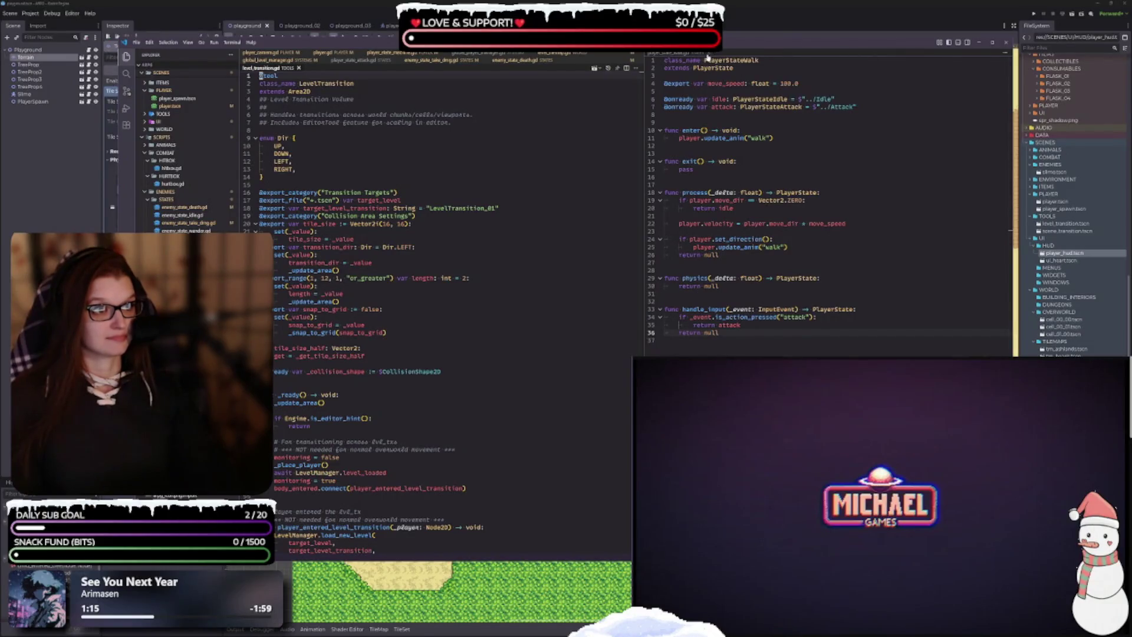
click(708, 54)
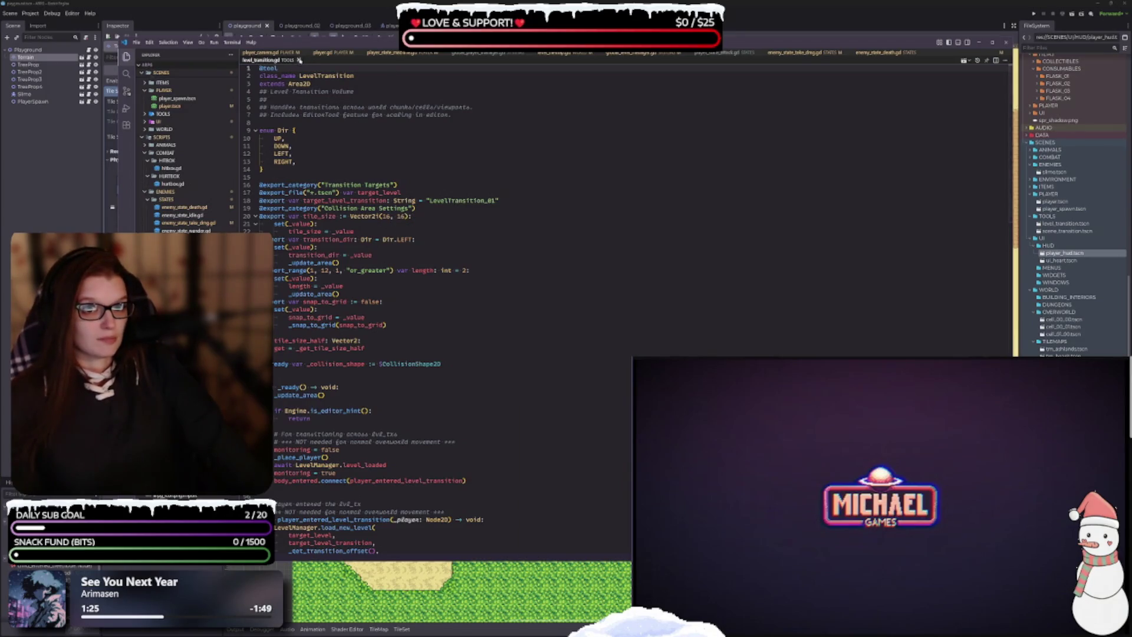
click(299, 60)
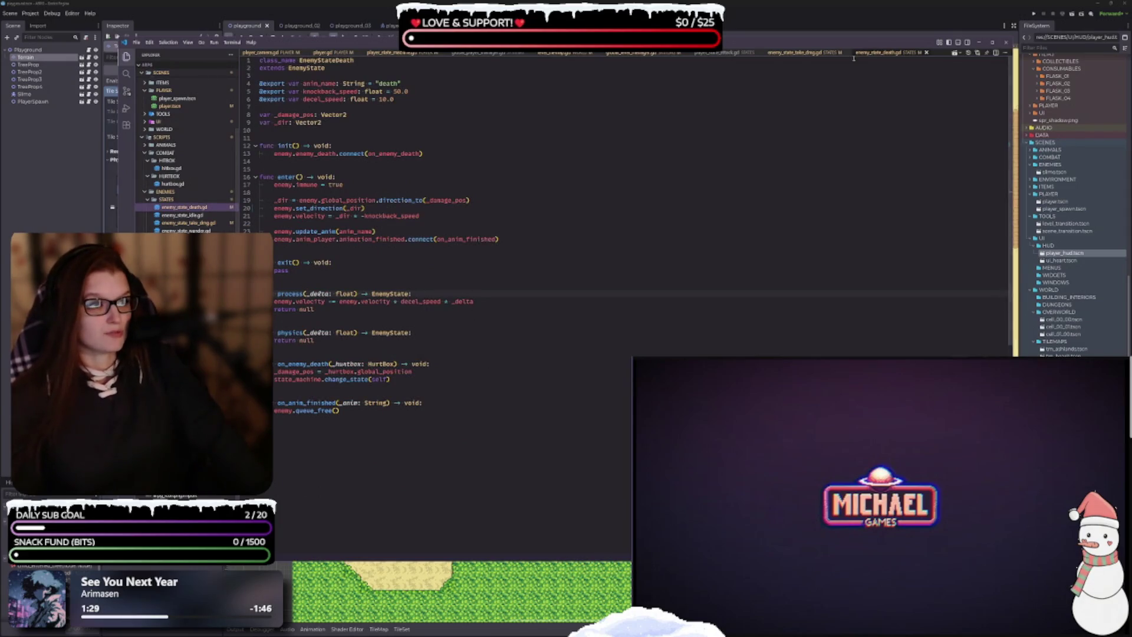
Step: Close enemy_state_take_dmg.gd, level_tilemap.gd and global_player_manager.gd
click(822, 53)
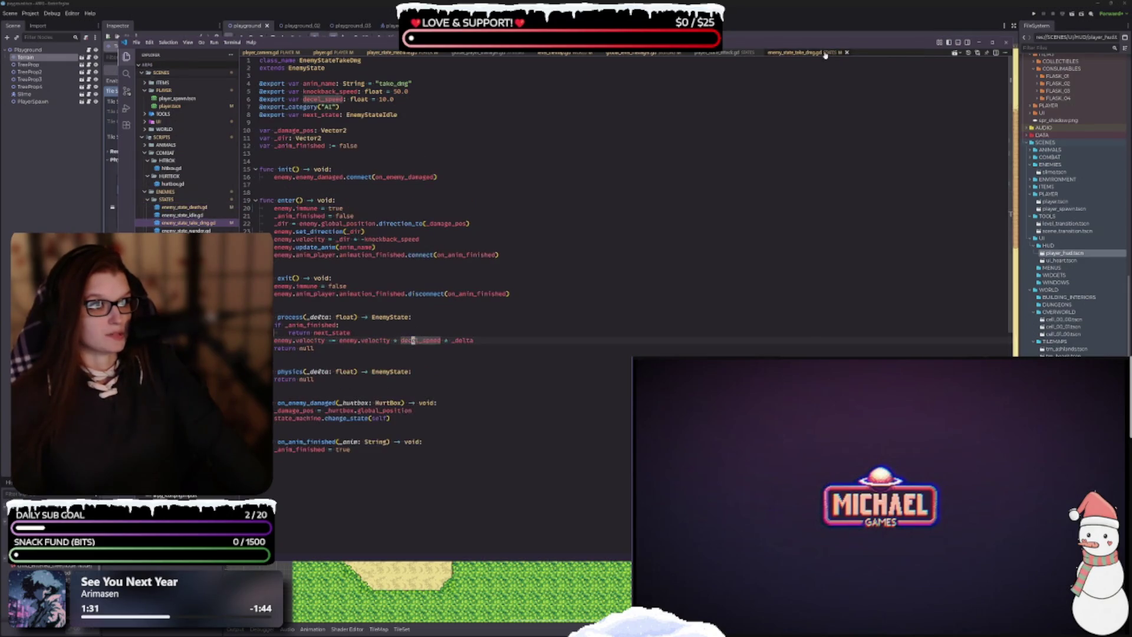
click(847, 53)
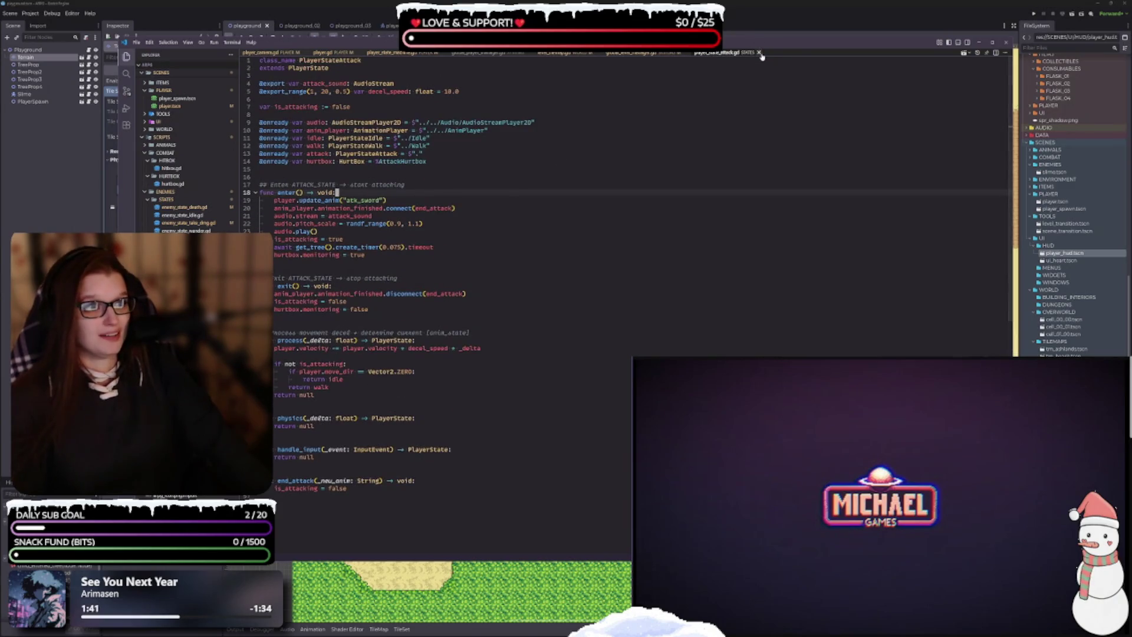
key(ctrl+Tab)
click(646, 53)
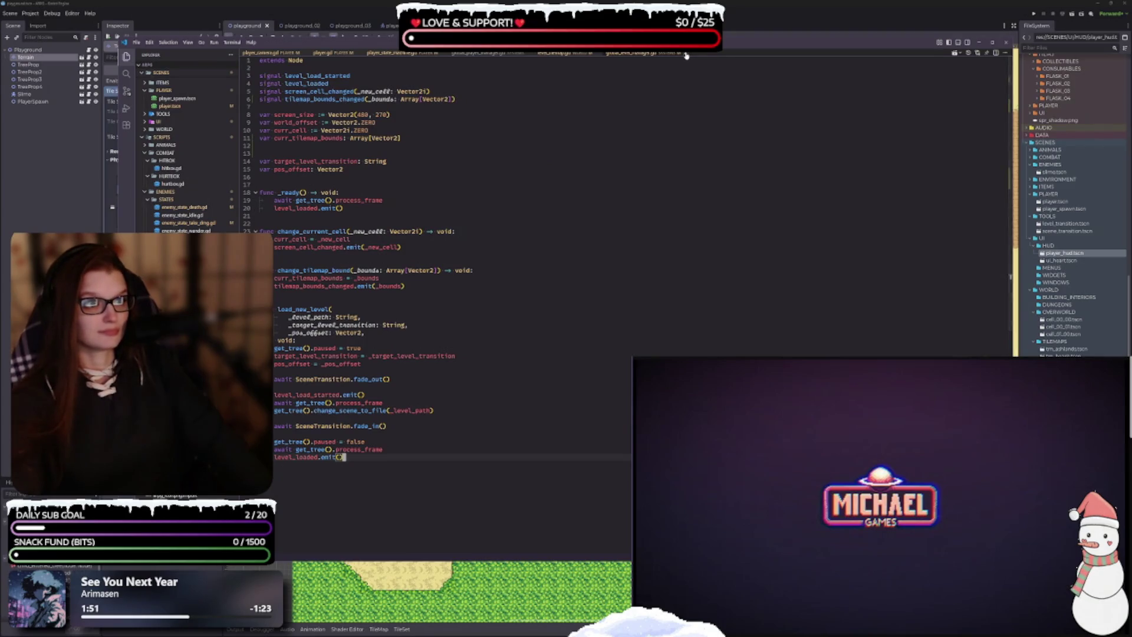
click(558, 55)
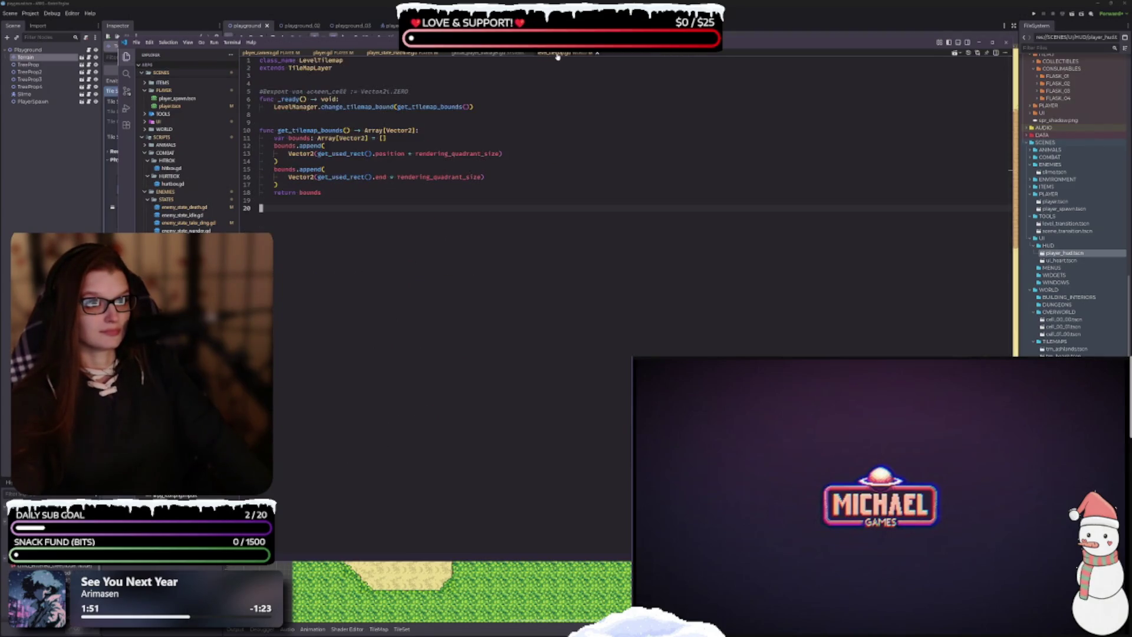
click(597, 52)
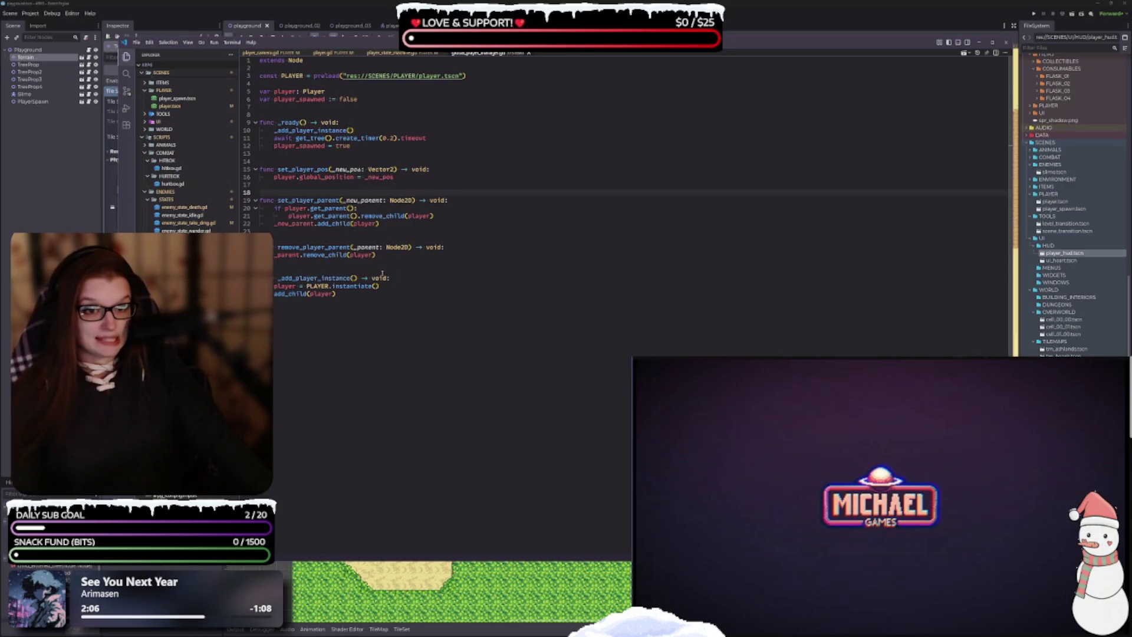
click(528, 53)
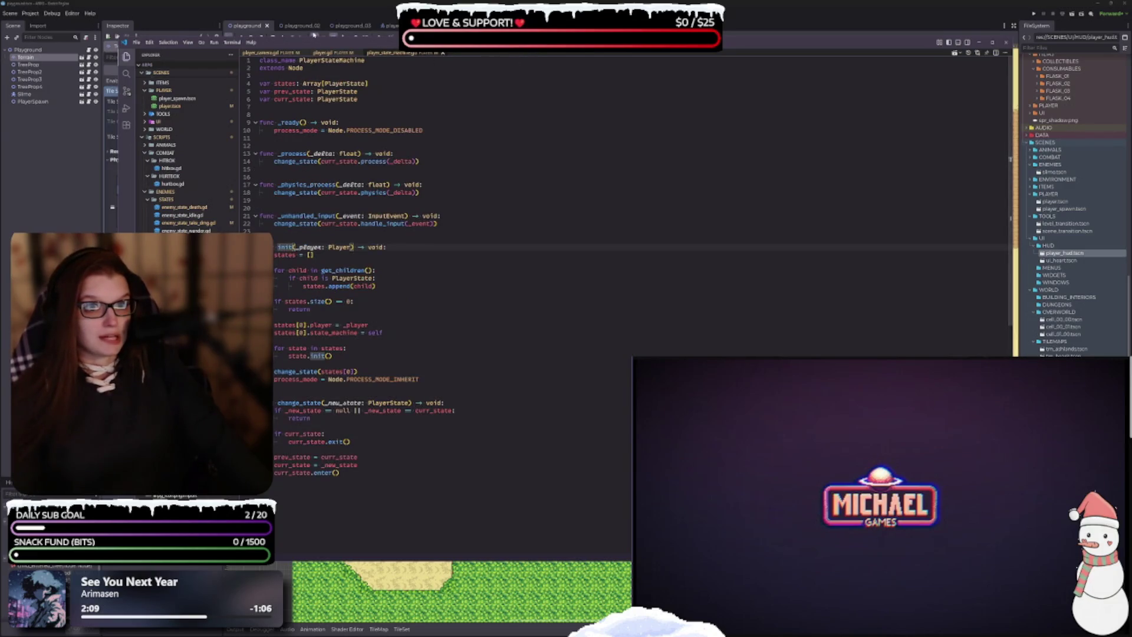
click(314, 36)
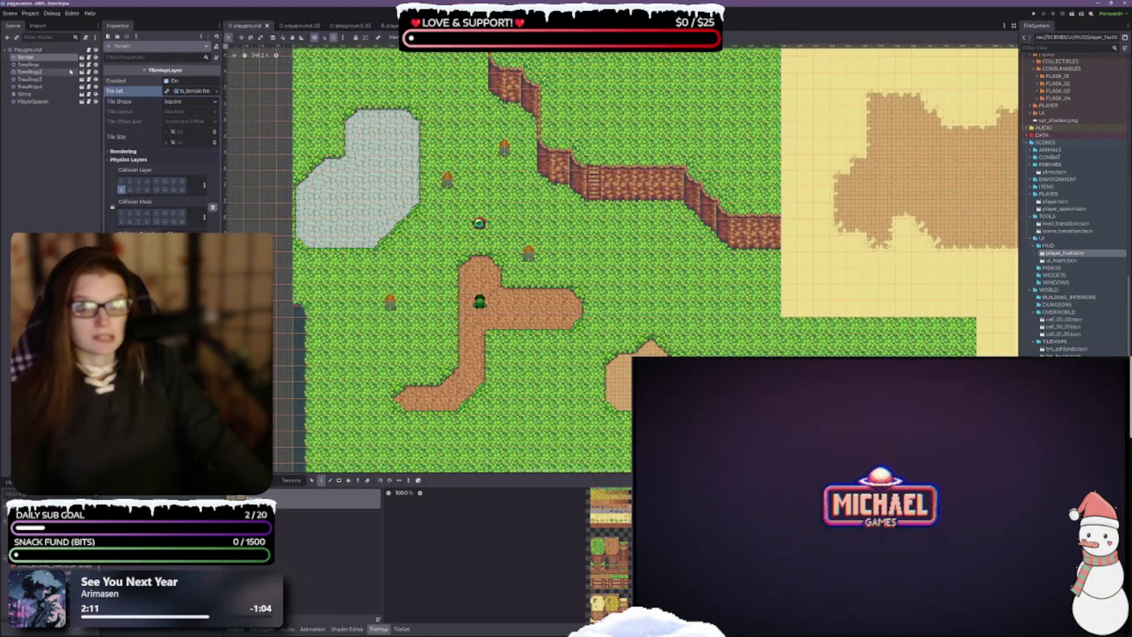
click(71, 102)
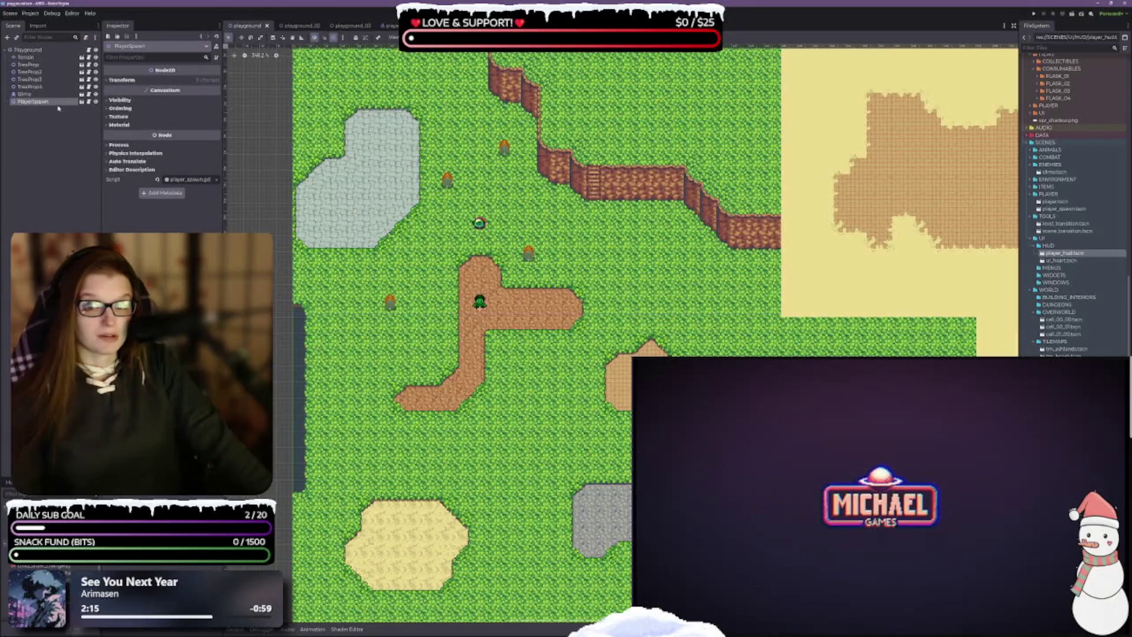
click(293, 26)
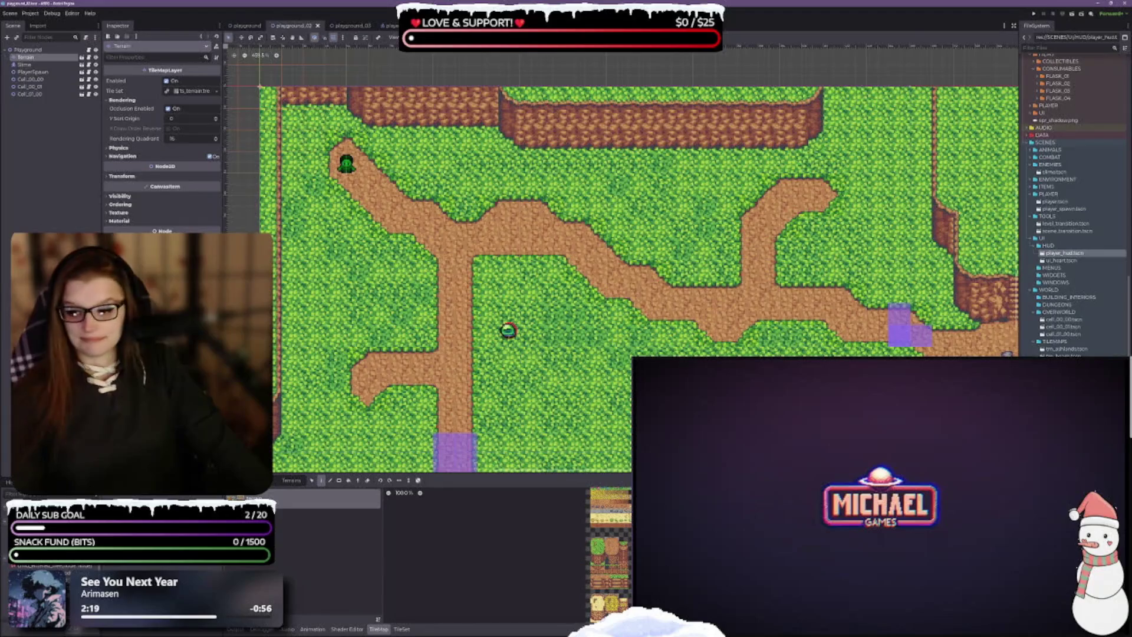
key(alt+Tab)
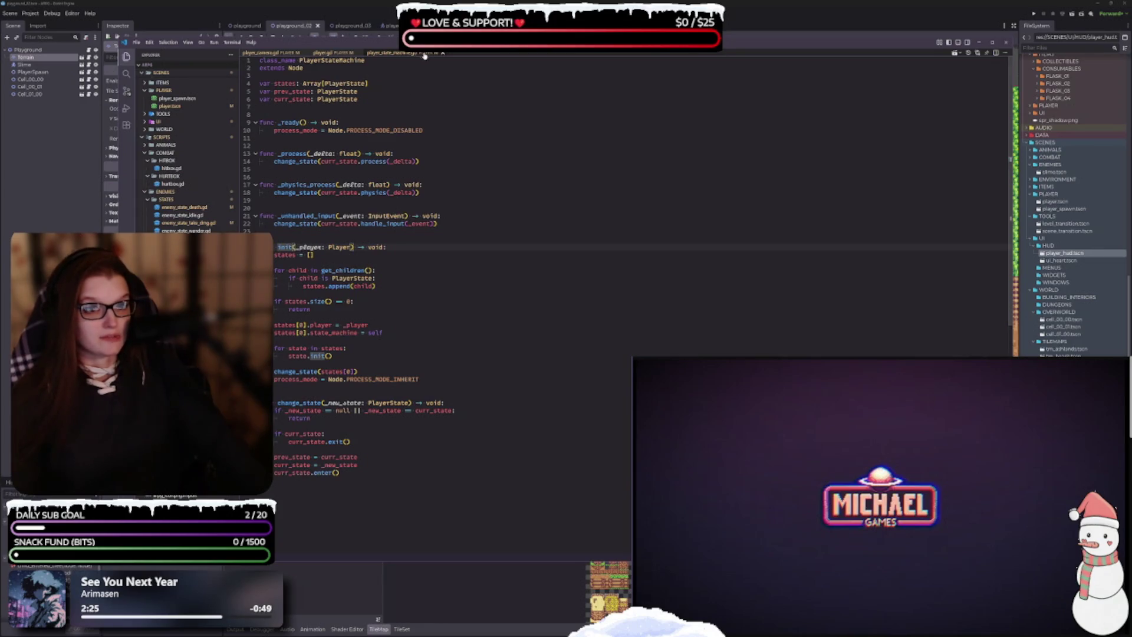
Step: Close player_state_machine.gd and player_camera.gd, leaving the caret on player.gd's move_dir line
click(443, 53)
click(295, 54)
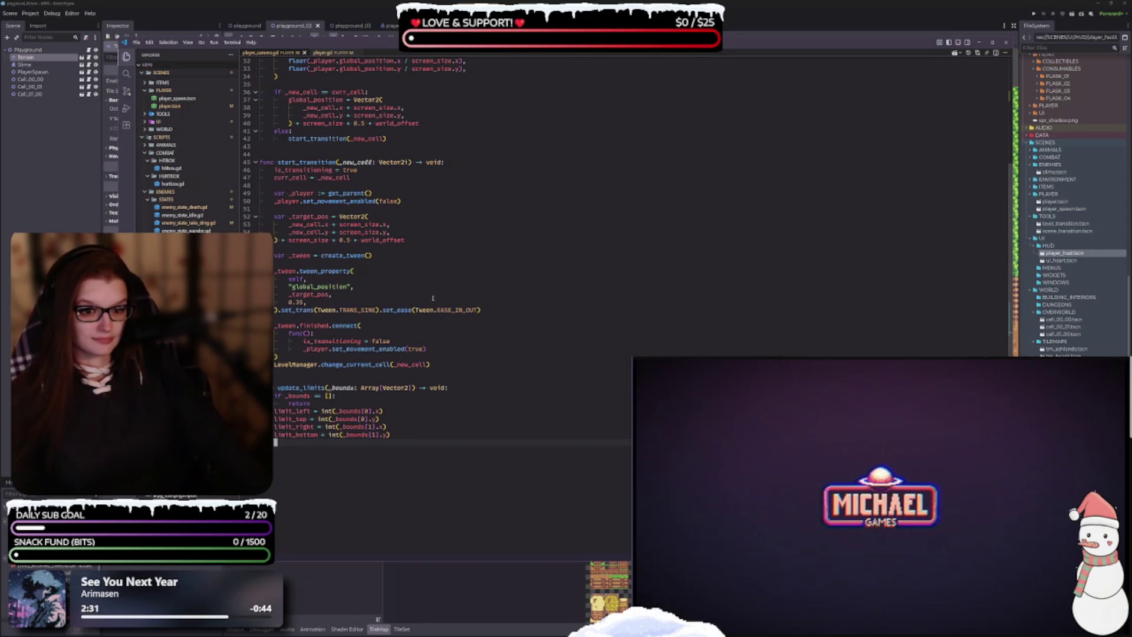
scroll(437, 285, up, 10)
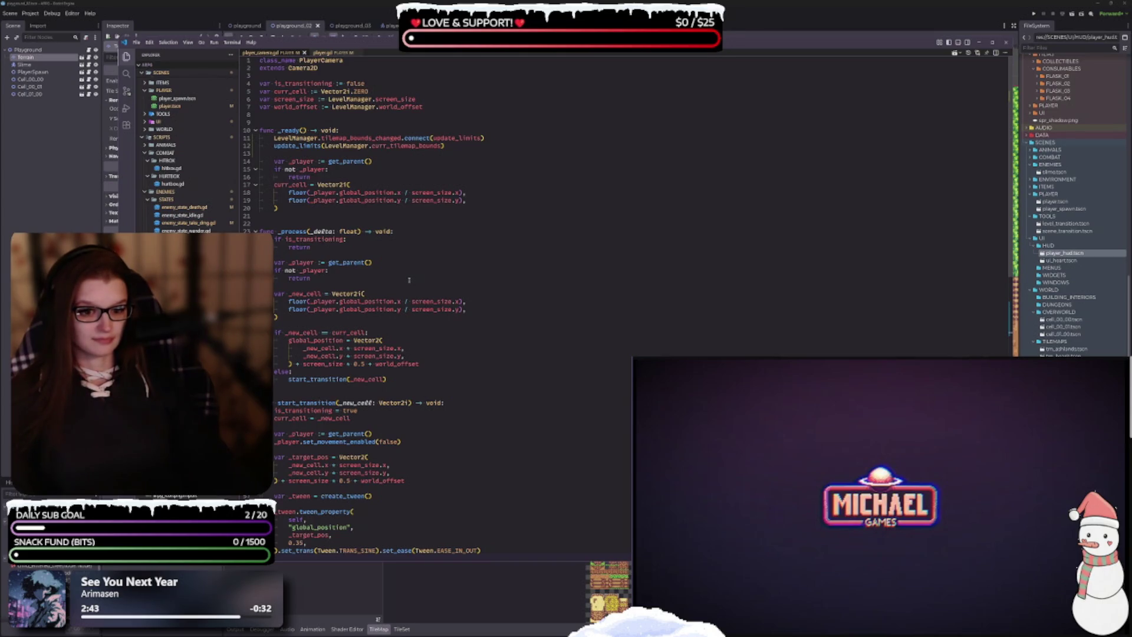
scroll(406, 278, down, 4)
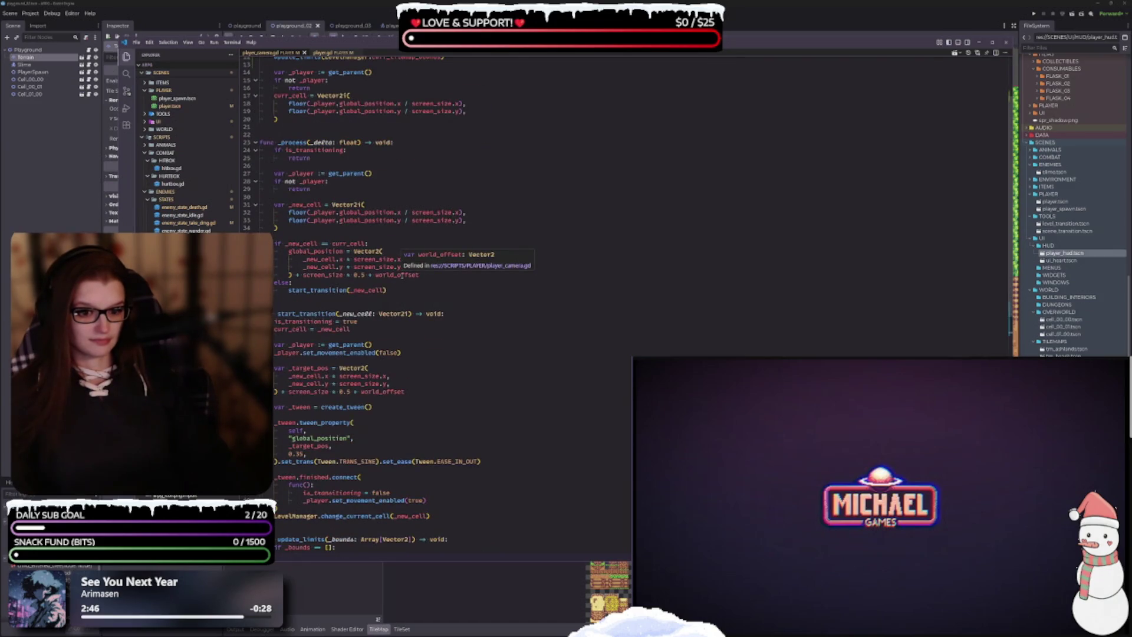
scroll(406, 283, down, 4)
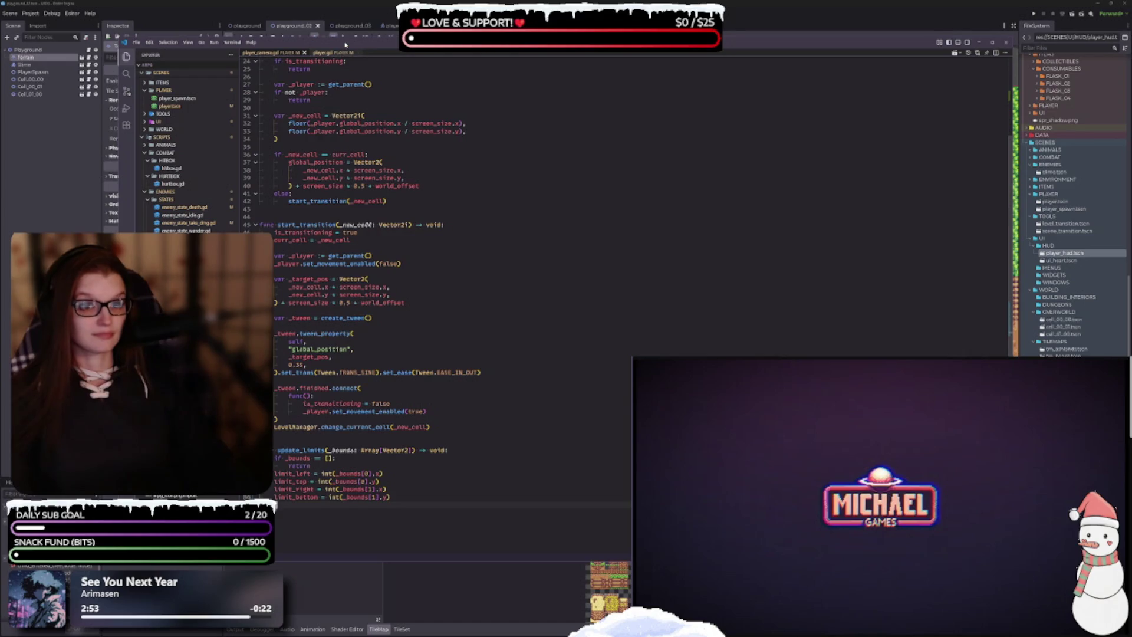
click(304, 52)
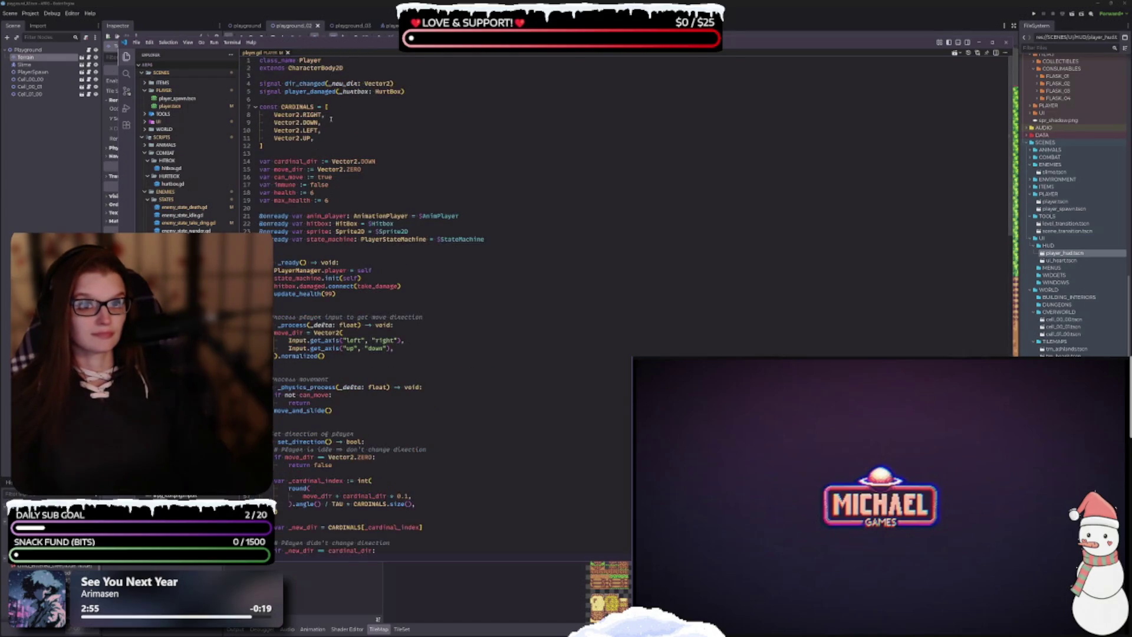
click(440, 332)
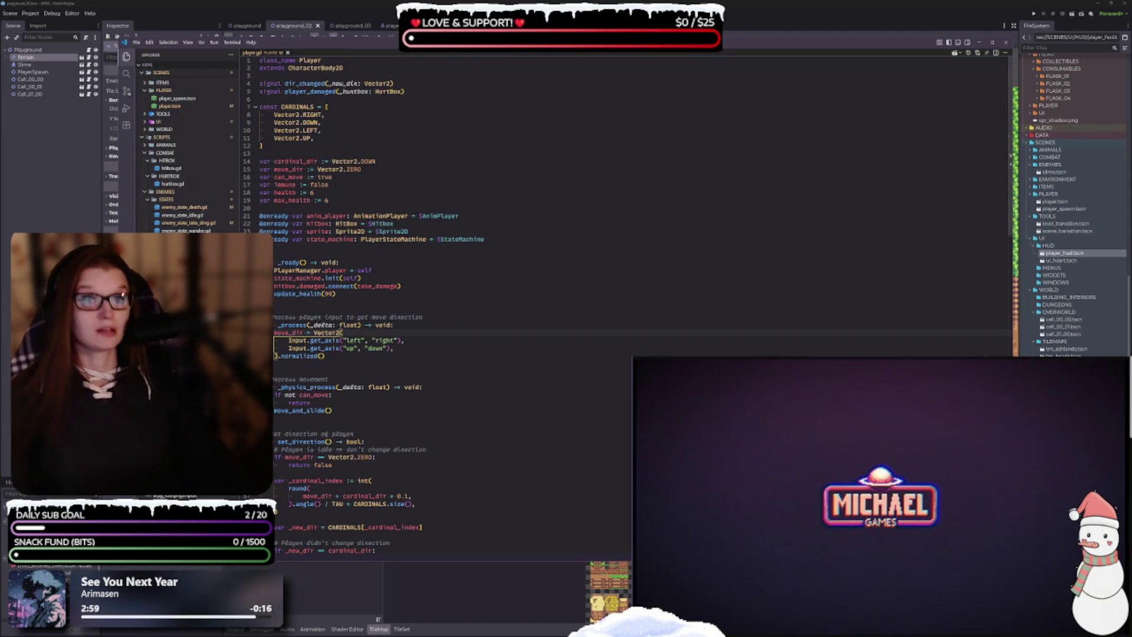
key(Escape)
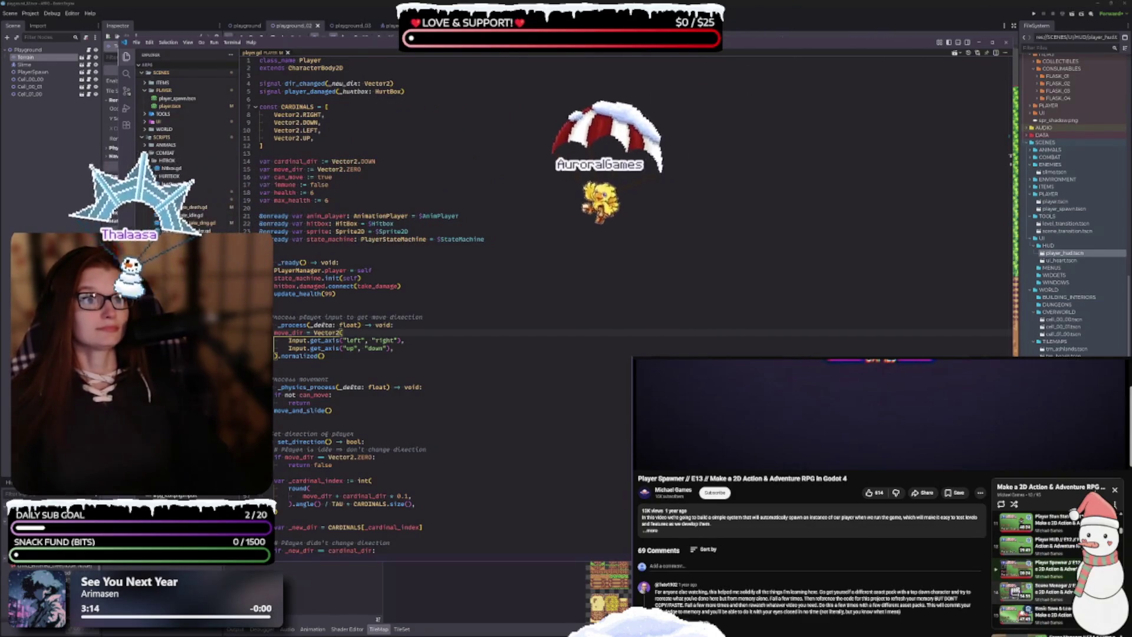
Step: Toggle the tutorial game video in and out of full screen
key(f)
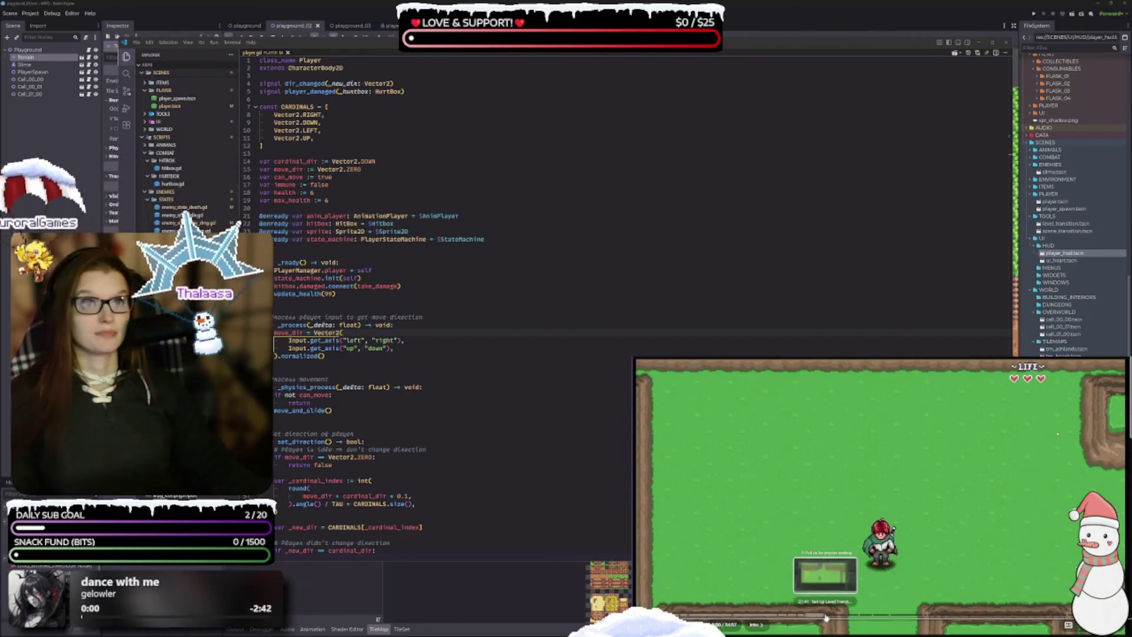
key(f)
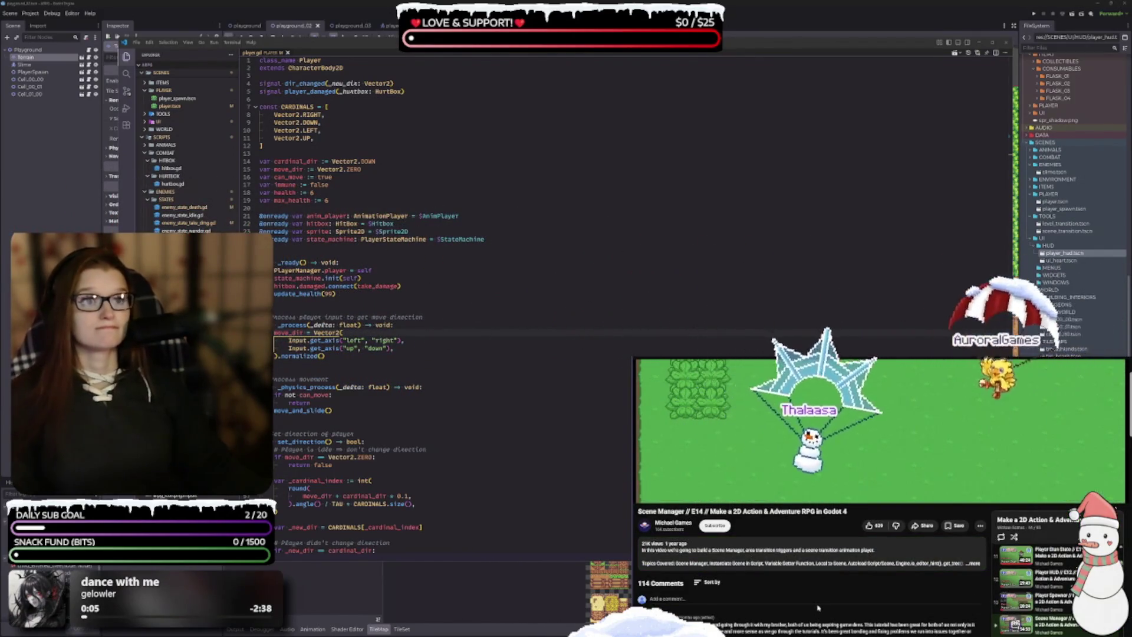
key(f)
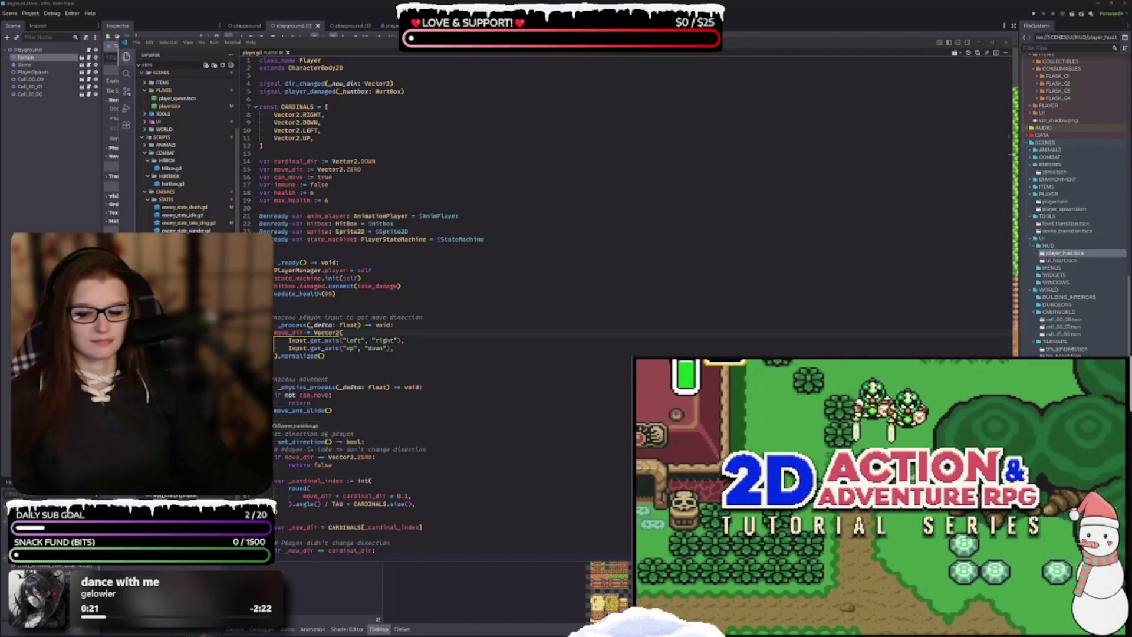
Step: Open scene_transition.gd, then return to the playground_02 level in the 2D editor
key(ctrl+p)
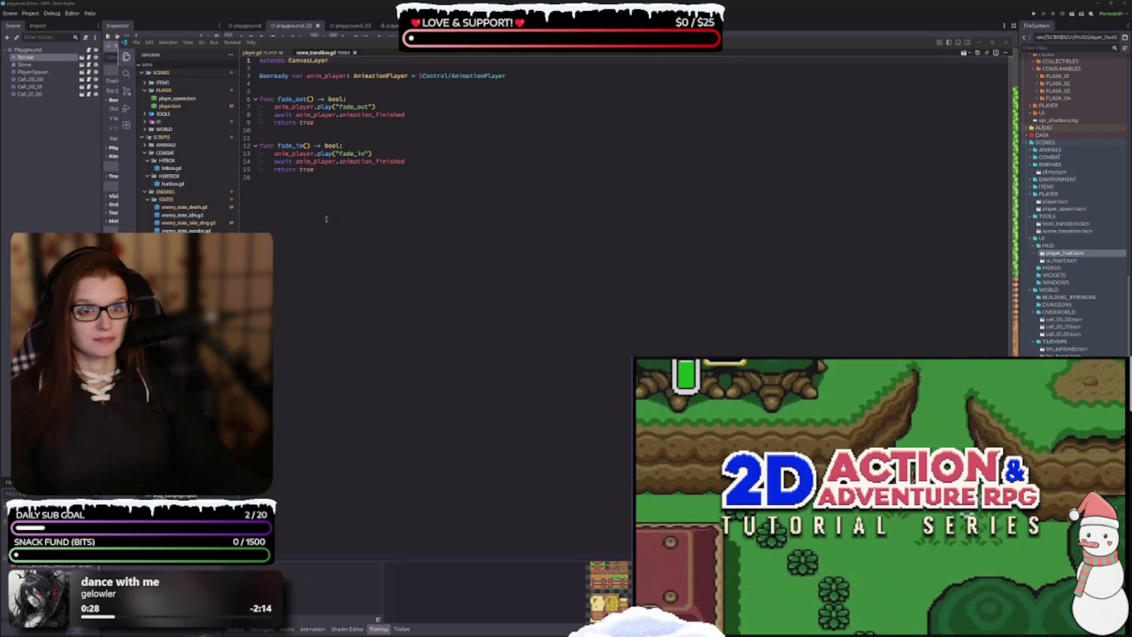
mouse_move(321, 115)
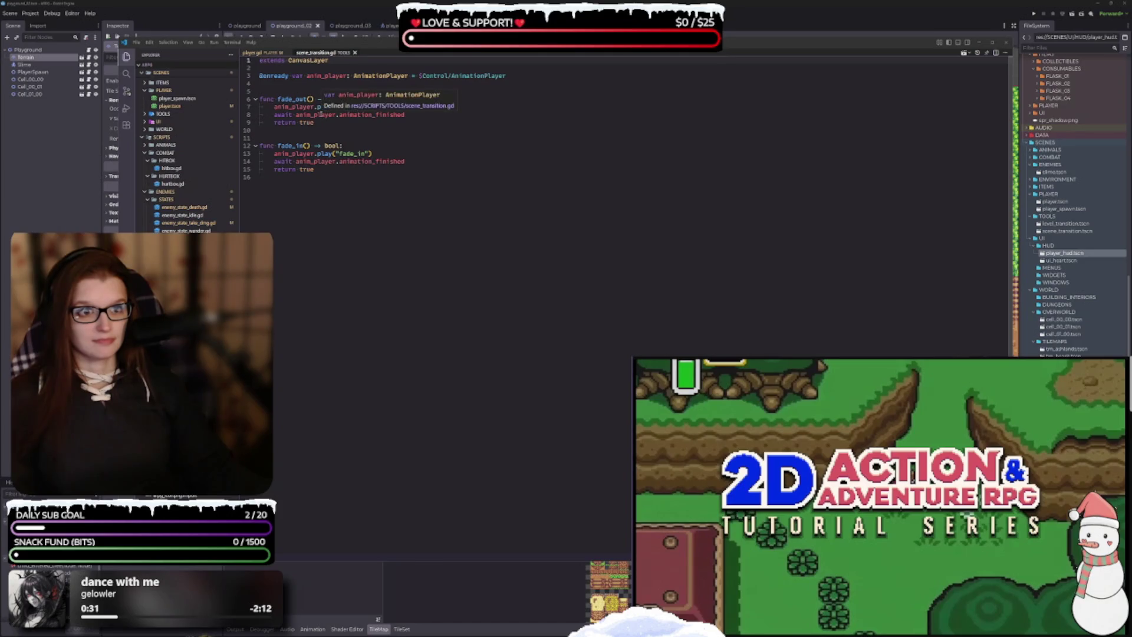
key(alt+Tab)
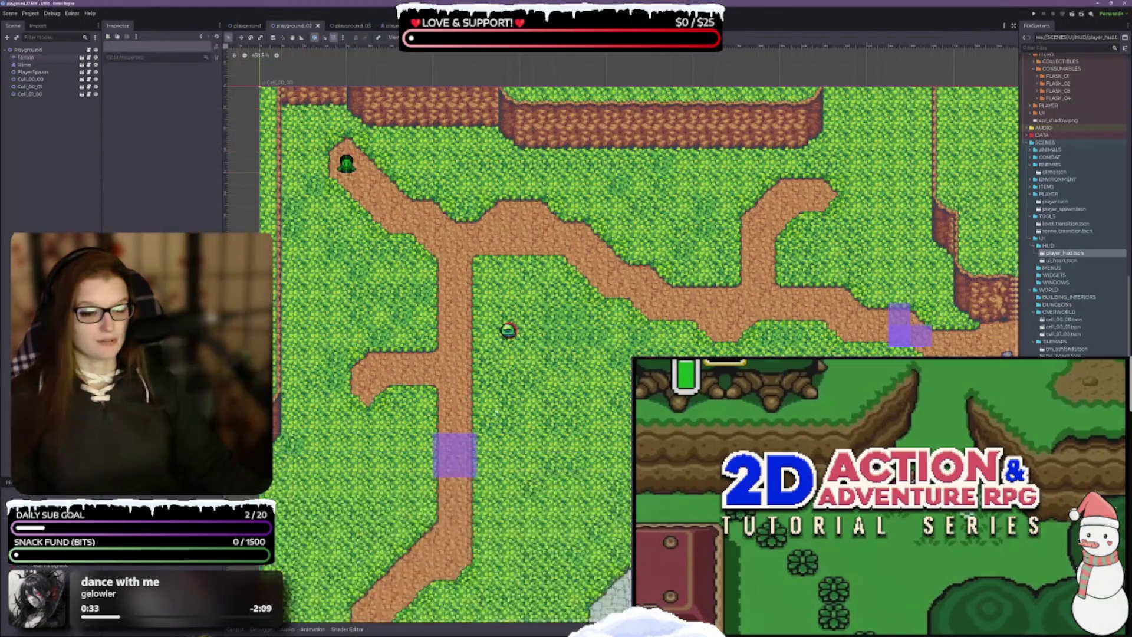
Step: Review the Input Map and Autoload globals in Project Settings
click(239, 27)
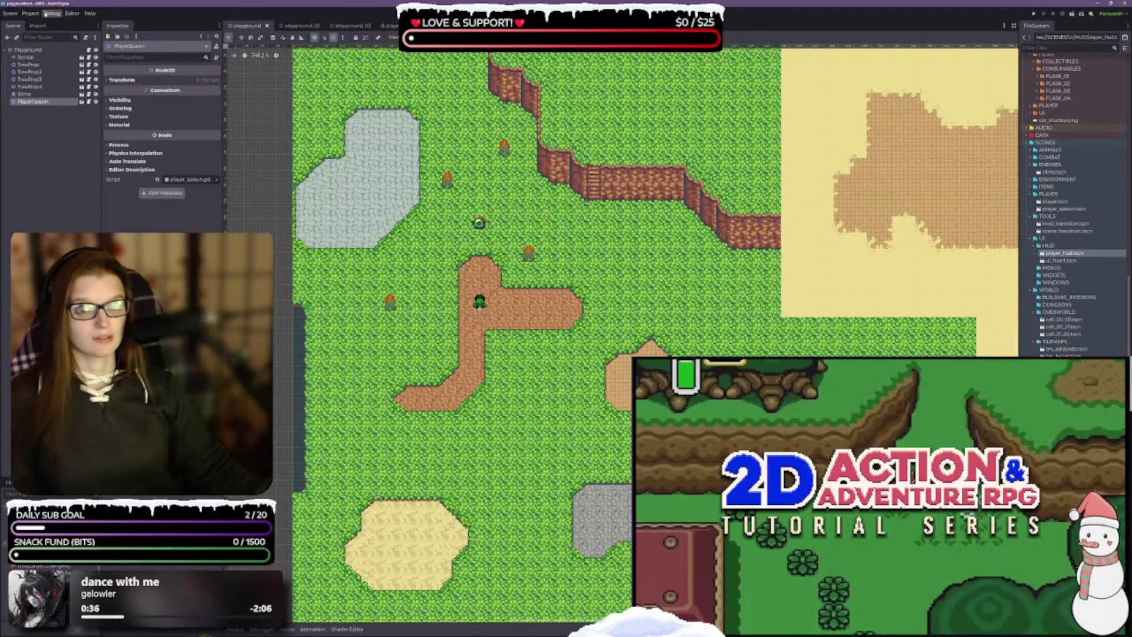
click(30, 13)
click(36, 23)
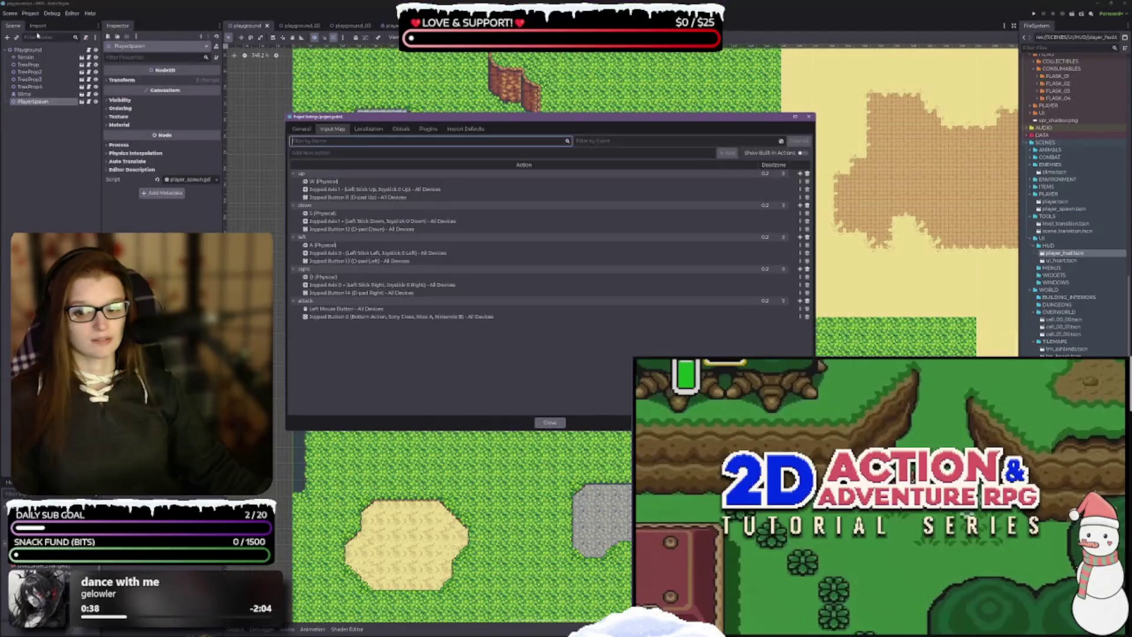
click(402, 131)
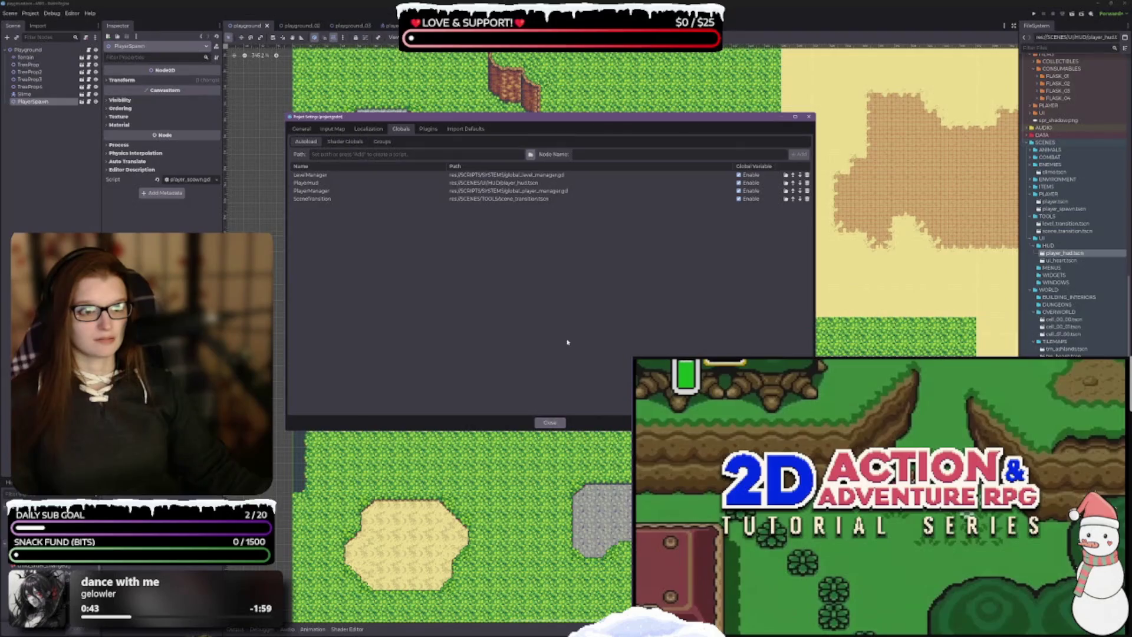
click(554, 422)
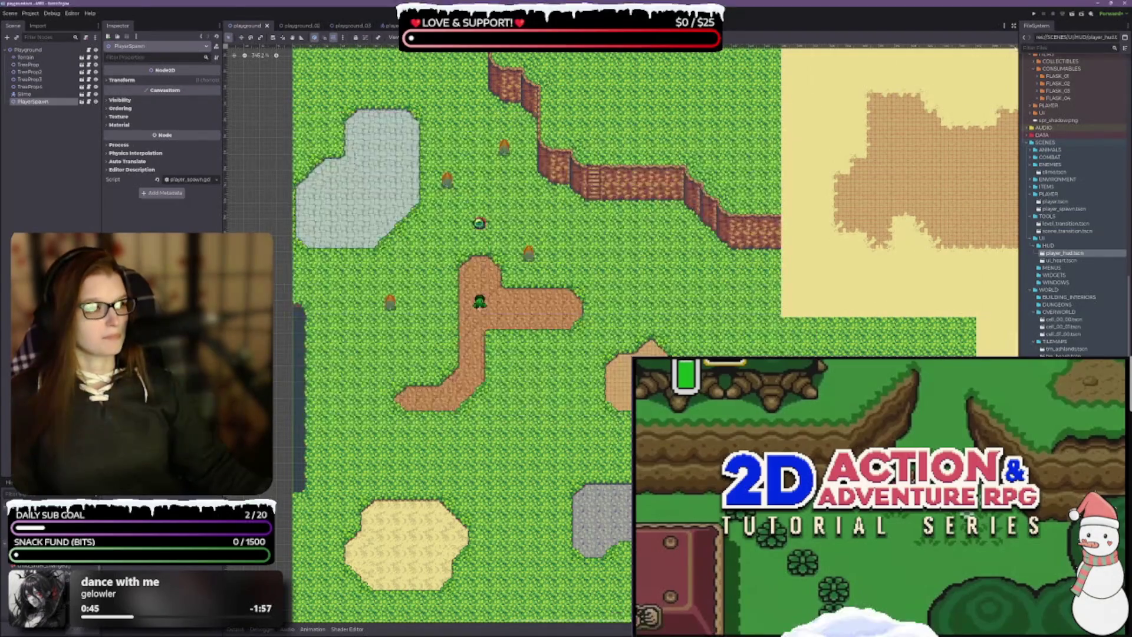
Step: Run the game, walk the player up and down between rooms, then stop it
click(1077, 11)
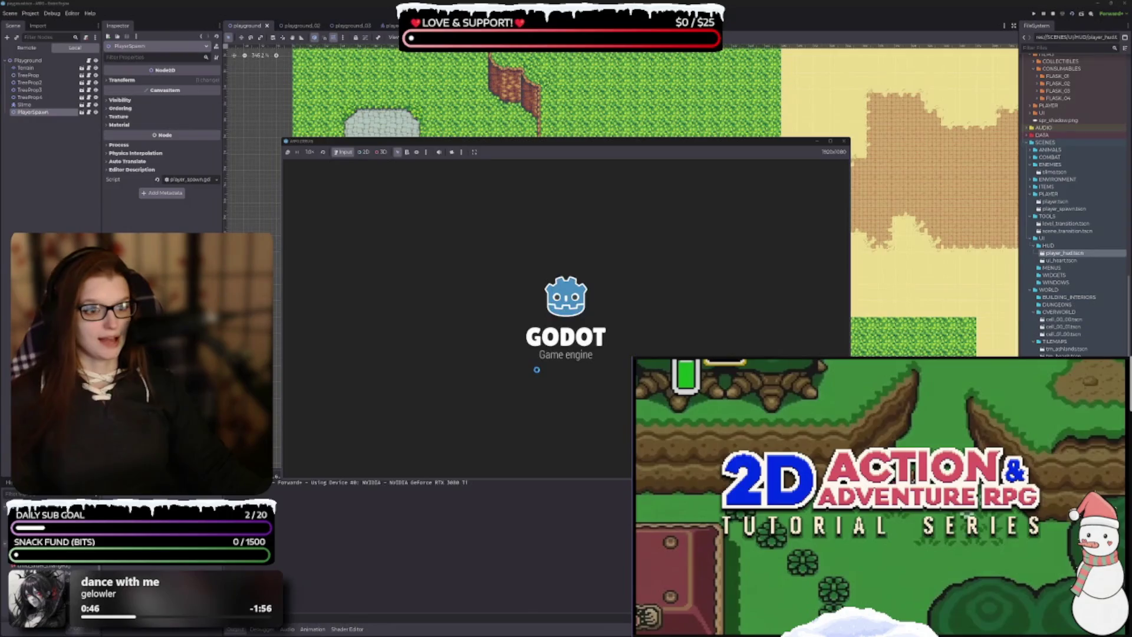
key(Right)
key(Down)
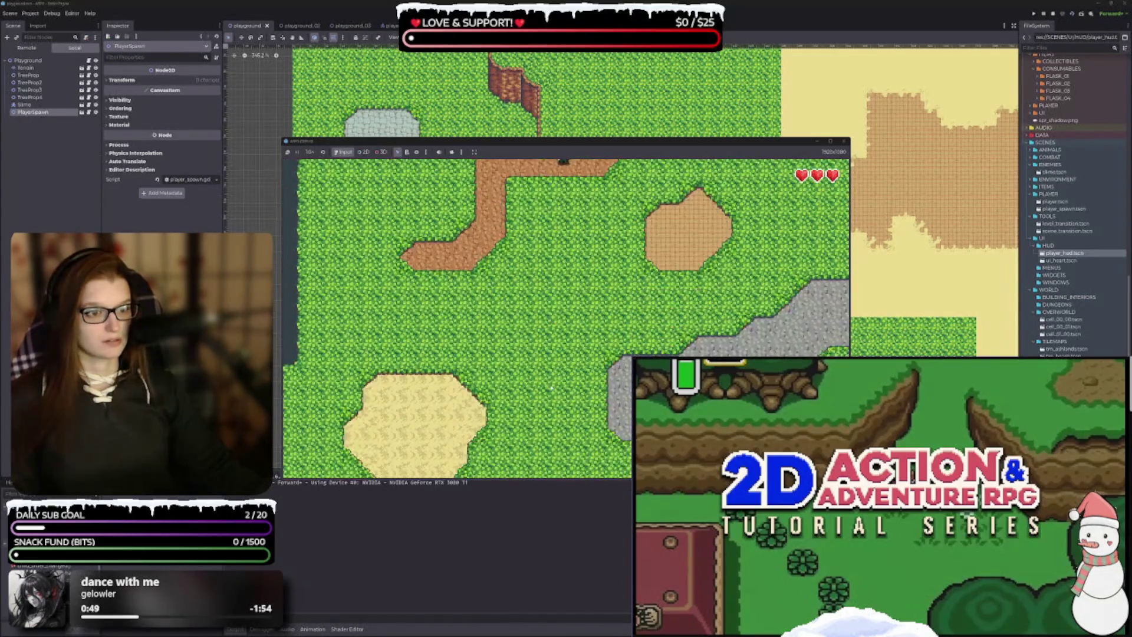
key(Up)
key(Down)
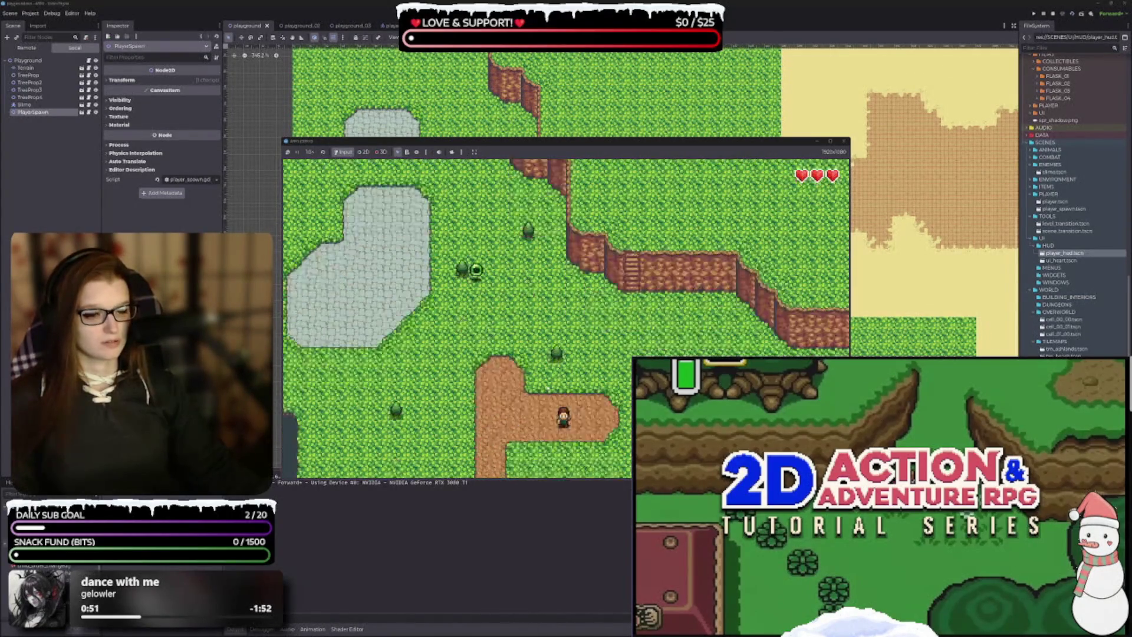
key(Down)
key(Up)
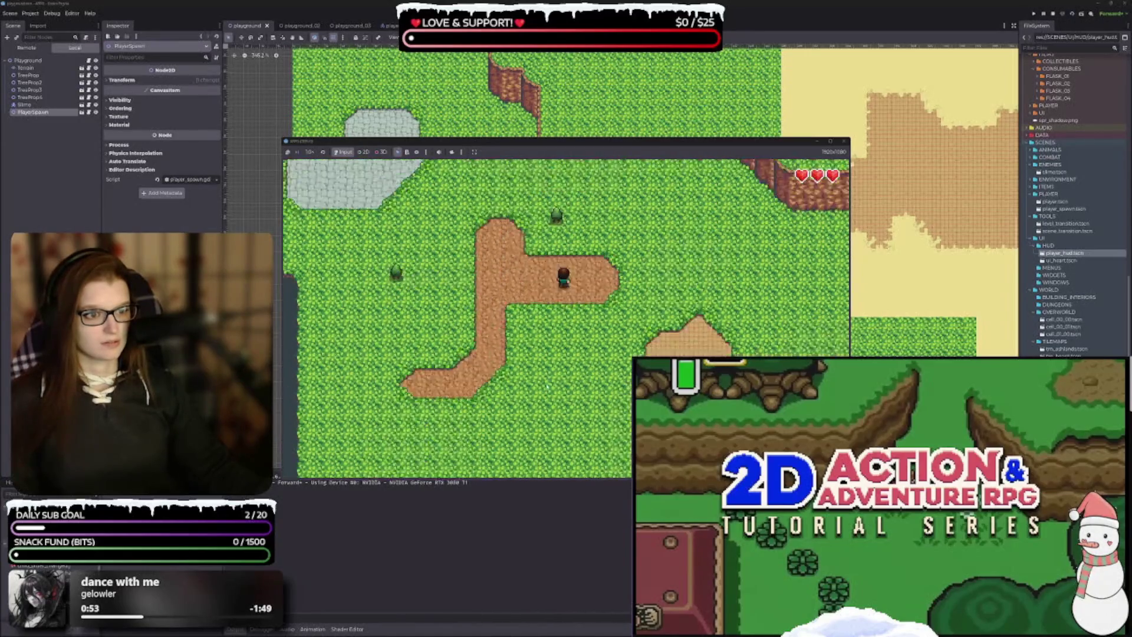
key(Up)
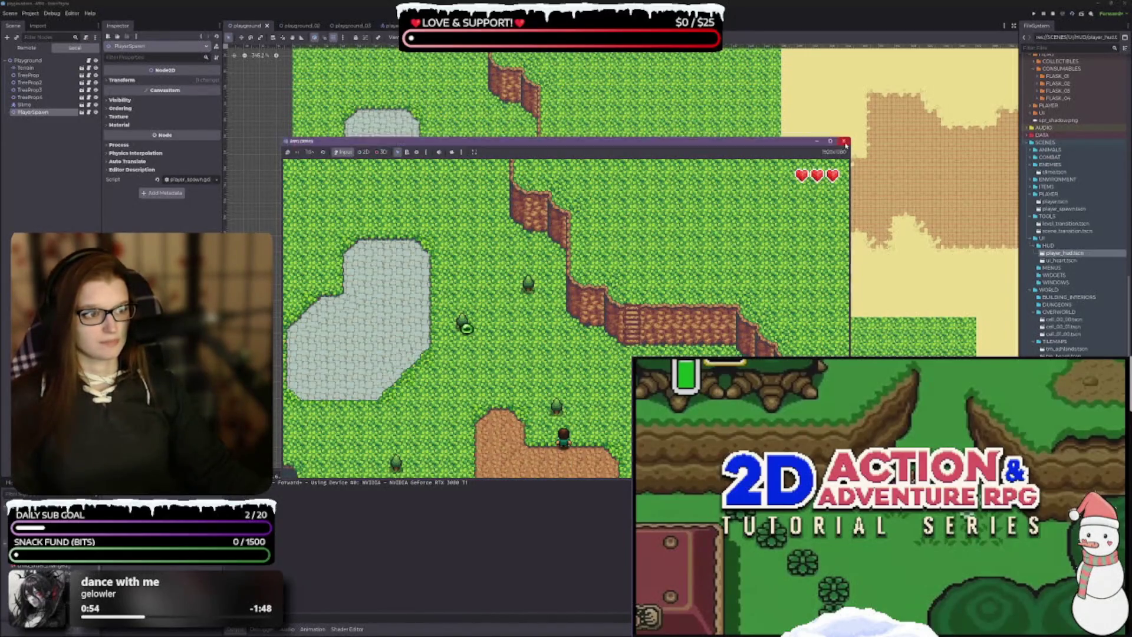
click(843, 142)
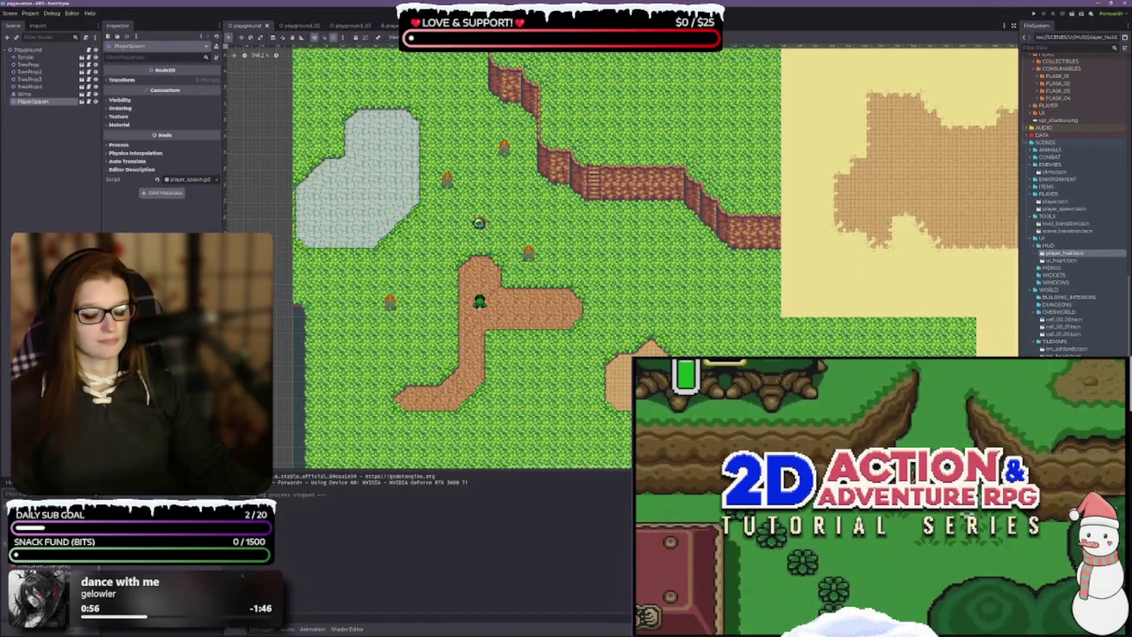
Step: Collapse the Output panel and bring up global_level_manager.gd in the external code editor
click(235, 628)
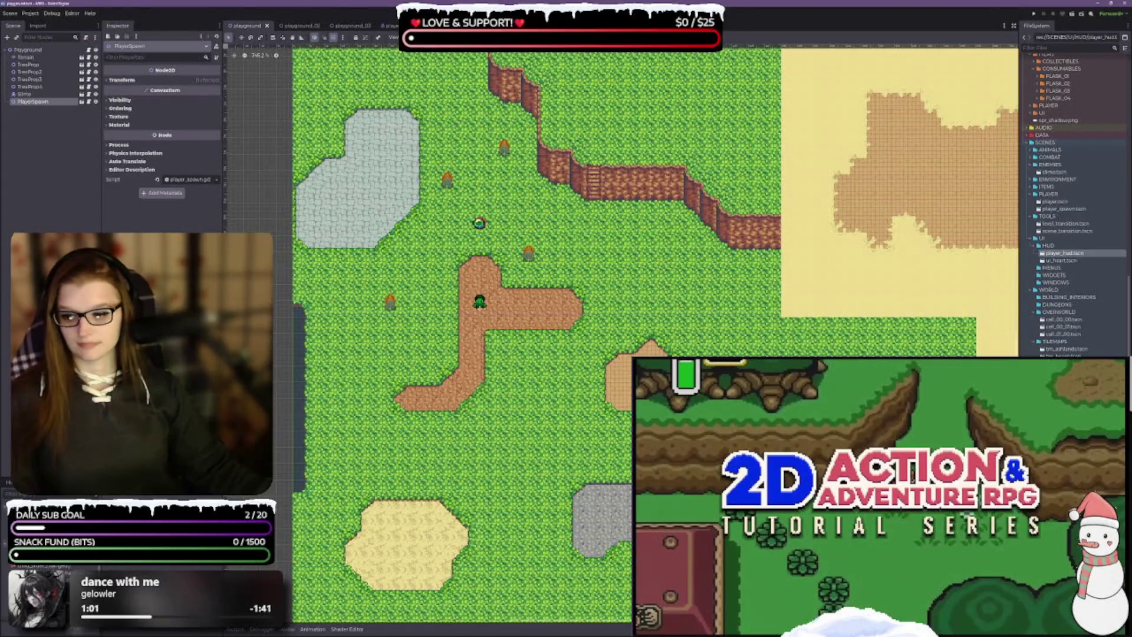
key(alt+Tab)
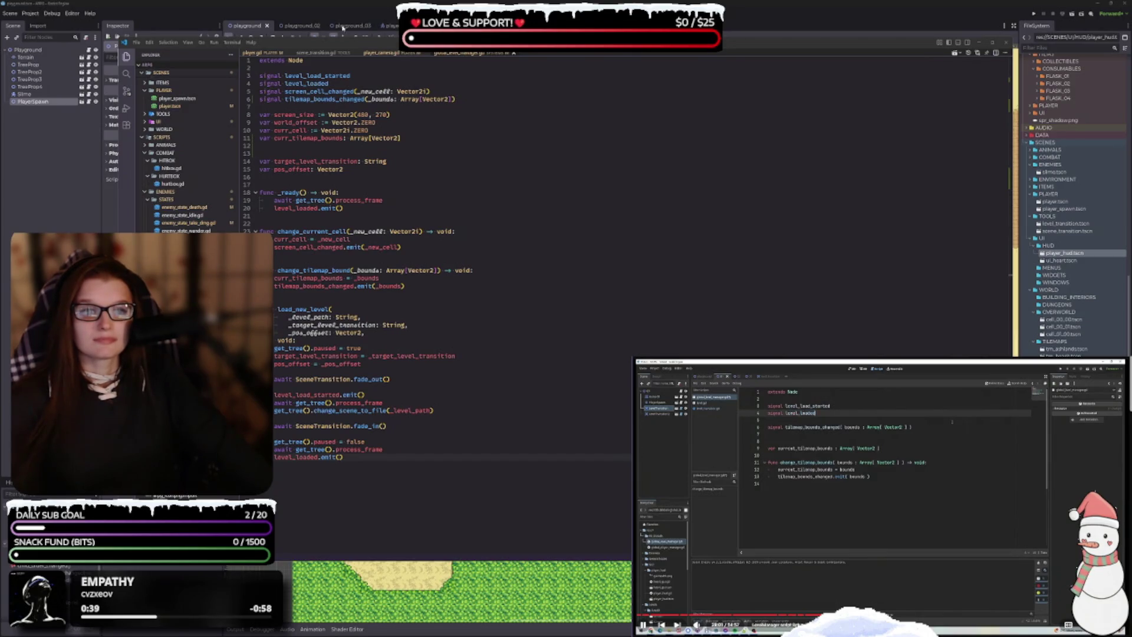
mouse_move(773, 46)
mouse_down()
mouse_move(825, 71)
mouse_move(824, 52)
mouse_up()
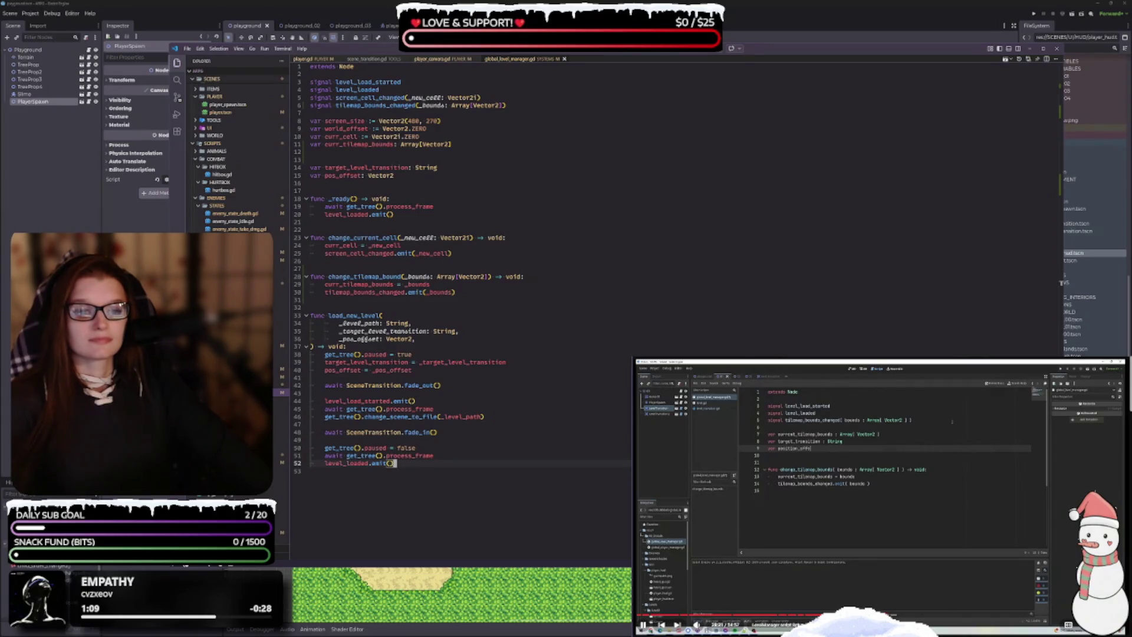
click(881, 495)
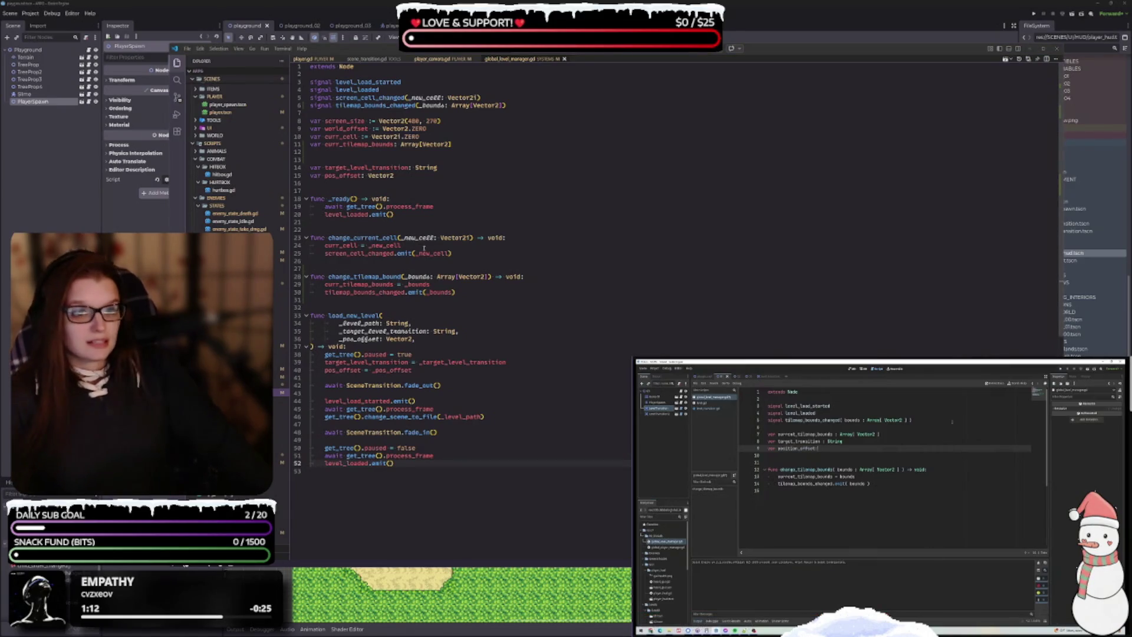
click(357, 158)
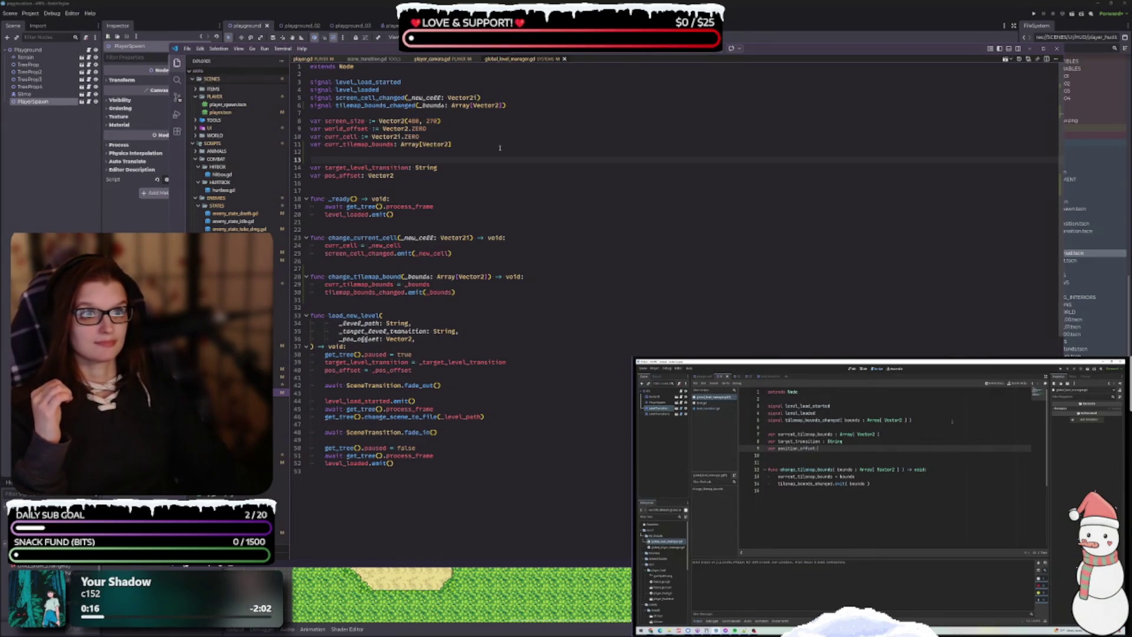
click(367, 60)
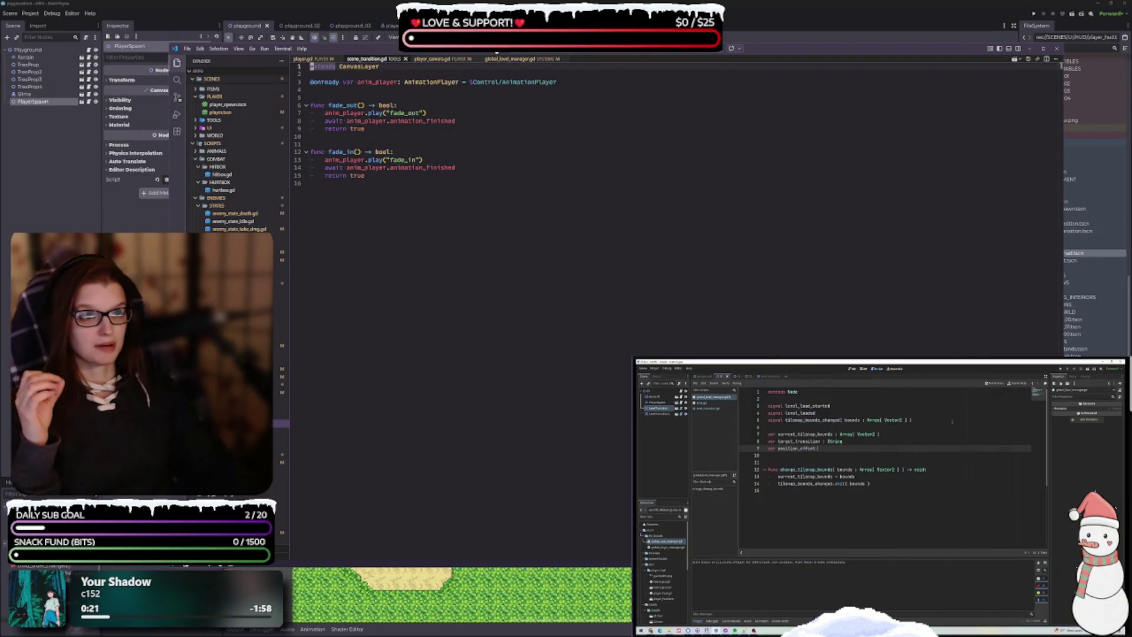
Step: Split level_transition.gd beside the level manager and scroll through Dir enum and _get_transition_offset
click(512, 59)
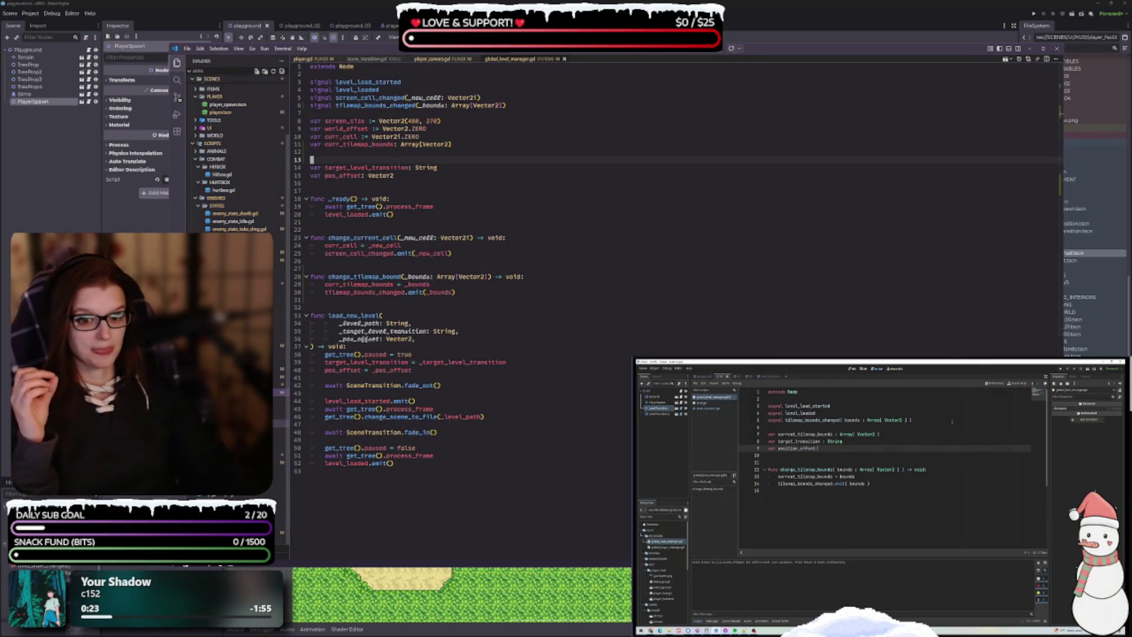
mouse_move(274, 422)
mouse_down()
mouse_move(584, 57)
mouse_move(701, 135)
mouse_move(967, 277)
mouse_up()
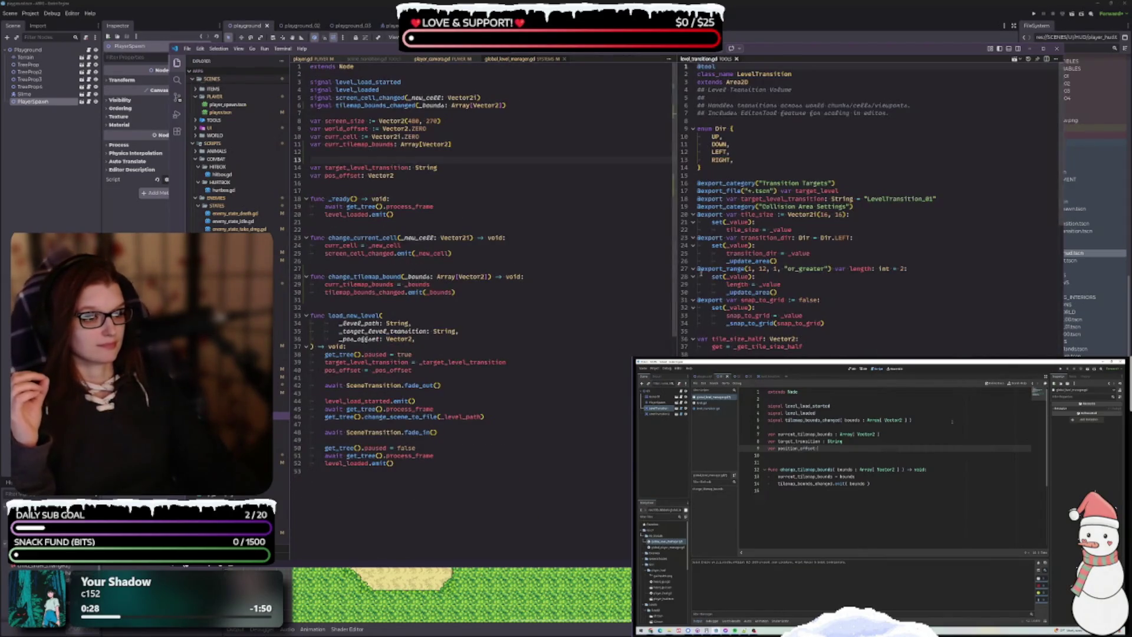
drag(676, 251, 654, 252)
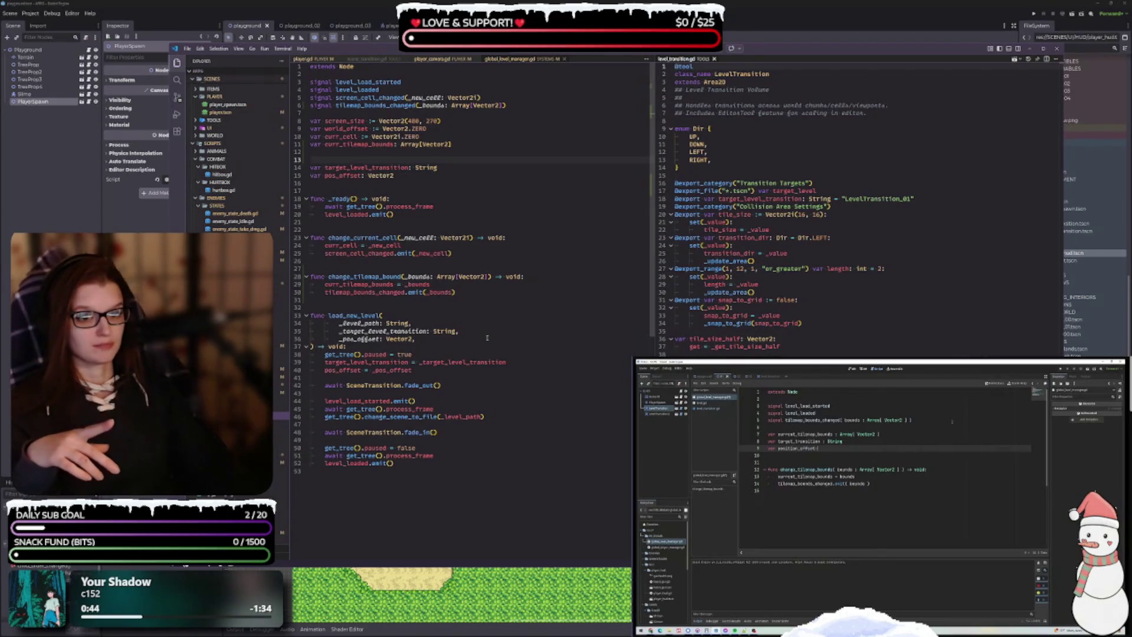
click(708, 144)
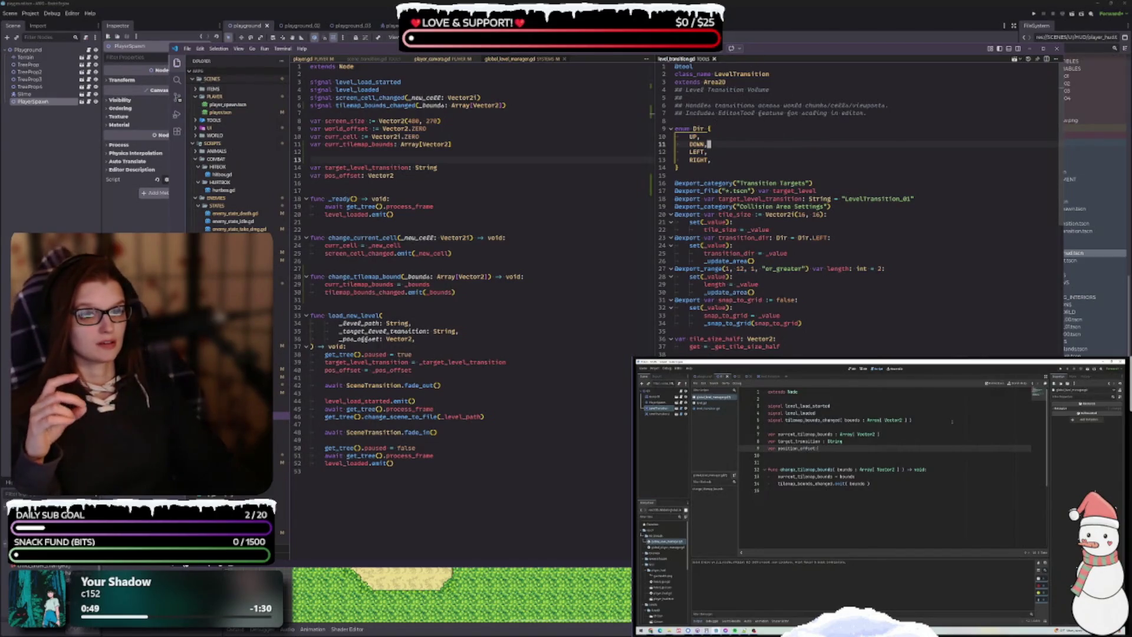
scroll(808, 349, down, 3)
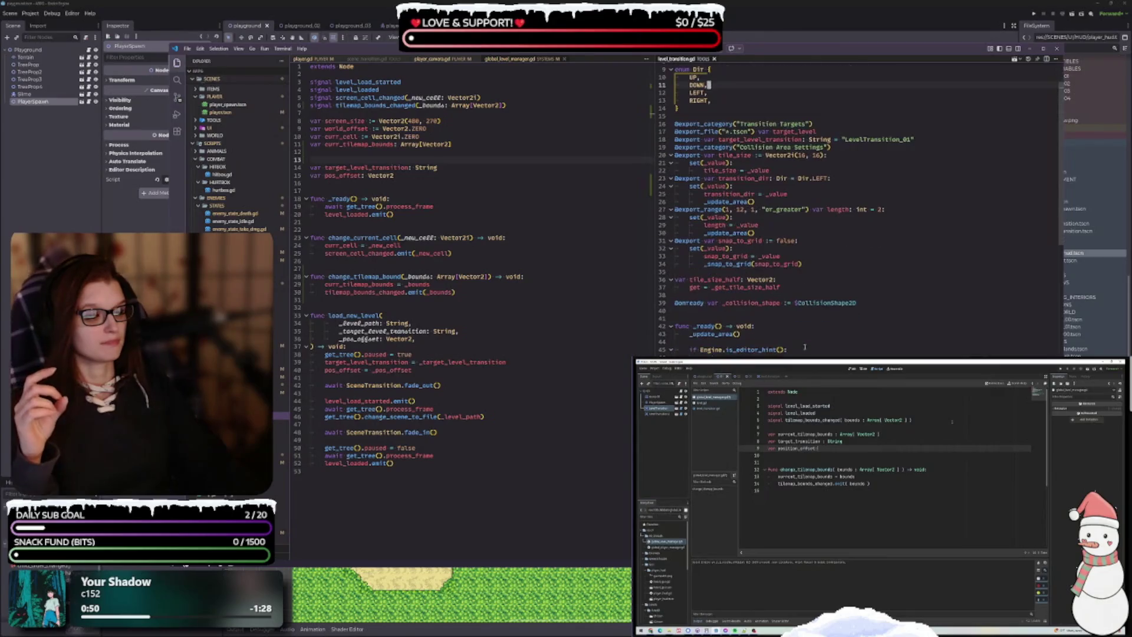
scroll(802, 344, down, 13)
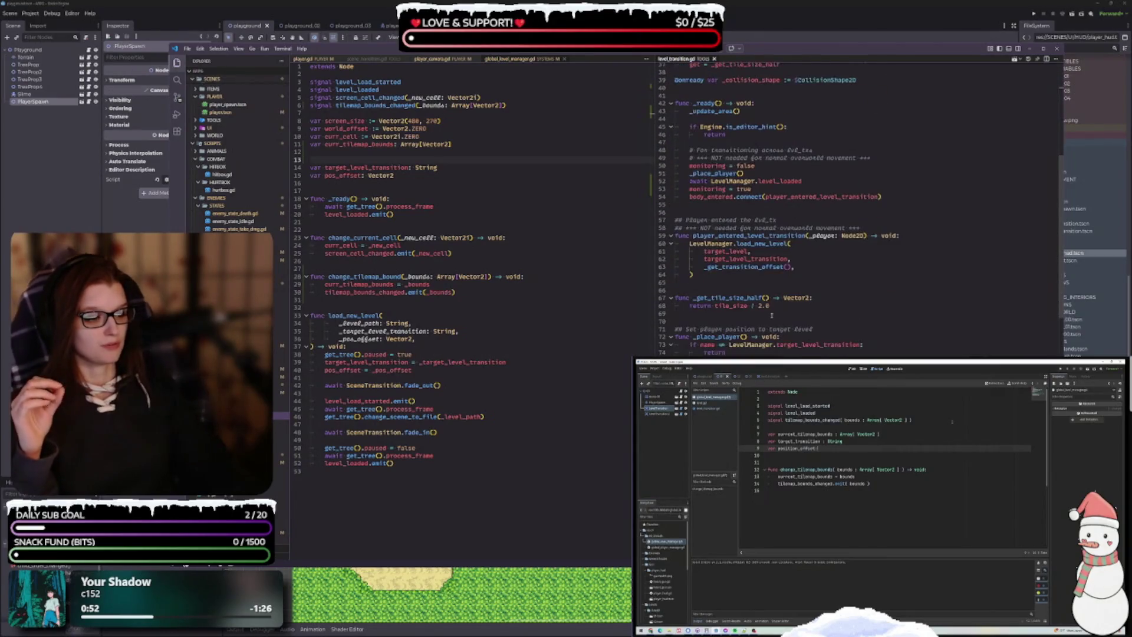
scroll(771, 317, down, 8)
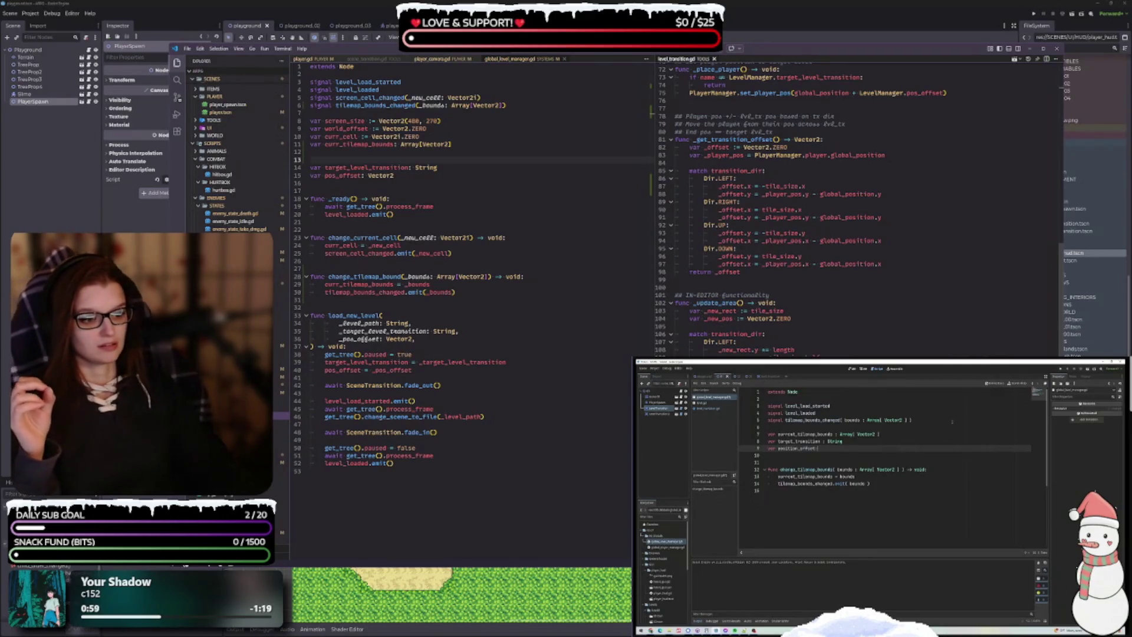
scroll(802, 206, down, 2)
Step: Return to Godot's playground_02 scene with Terrain deselected and pan to the cliff stairs
click(25, 58)
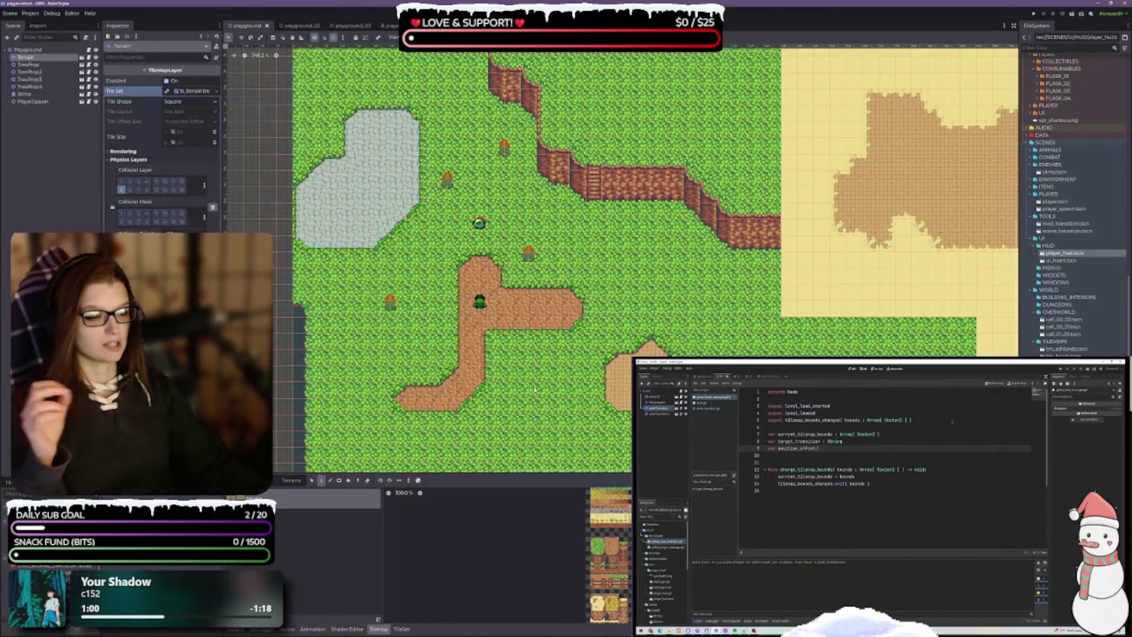
scroll(534, 377, down, 2)
scroll(533, 286, up, 2)
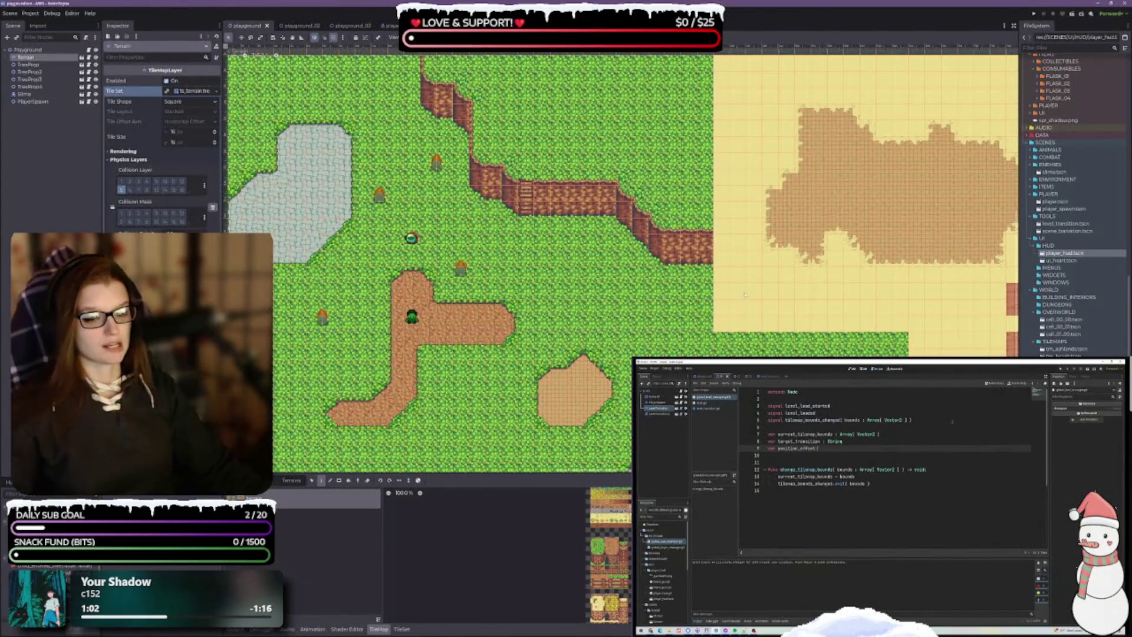
click(65, 159)
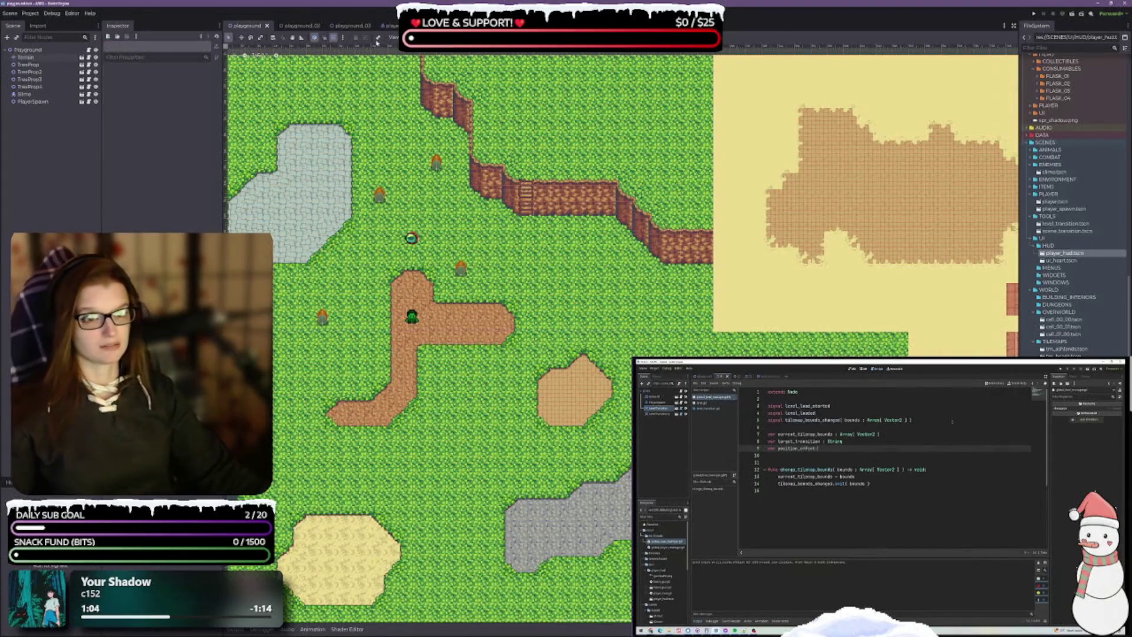
click(293, 25)
drag(902, 362, 675, 324)
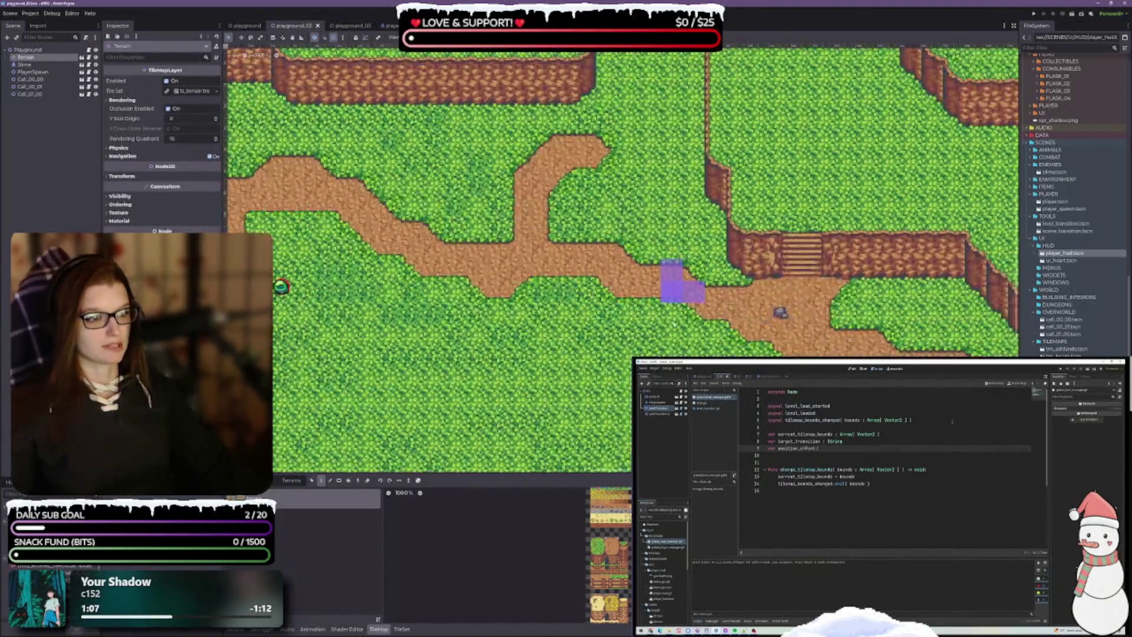
scroll(676, 299, down, 5)
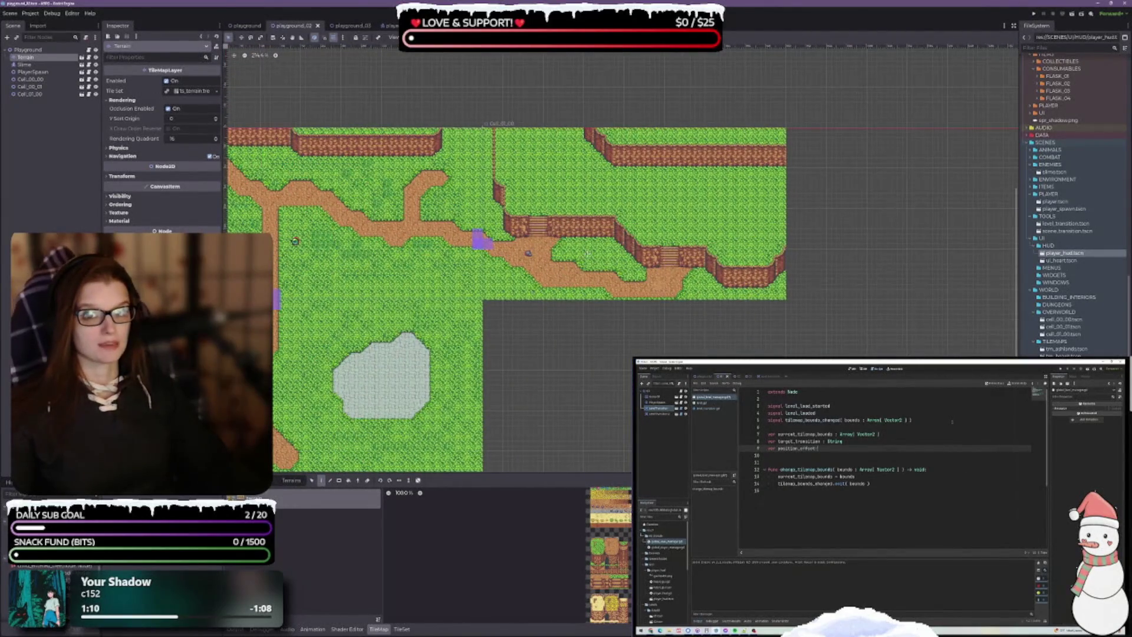
Step: Move the Cell_01_00 map piece down and right, off the main map
click(54, 88)
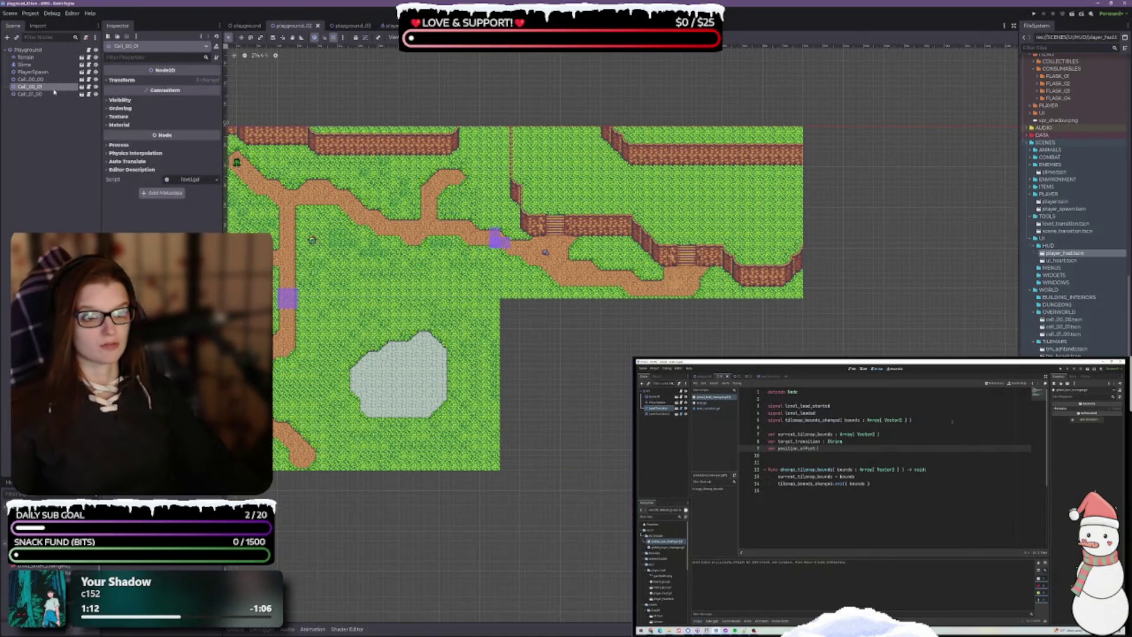
click(631, 284)
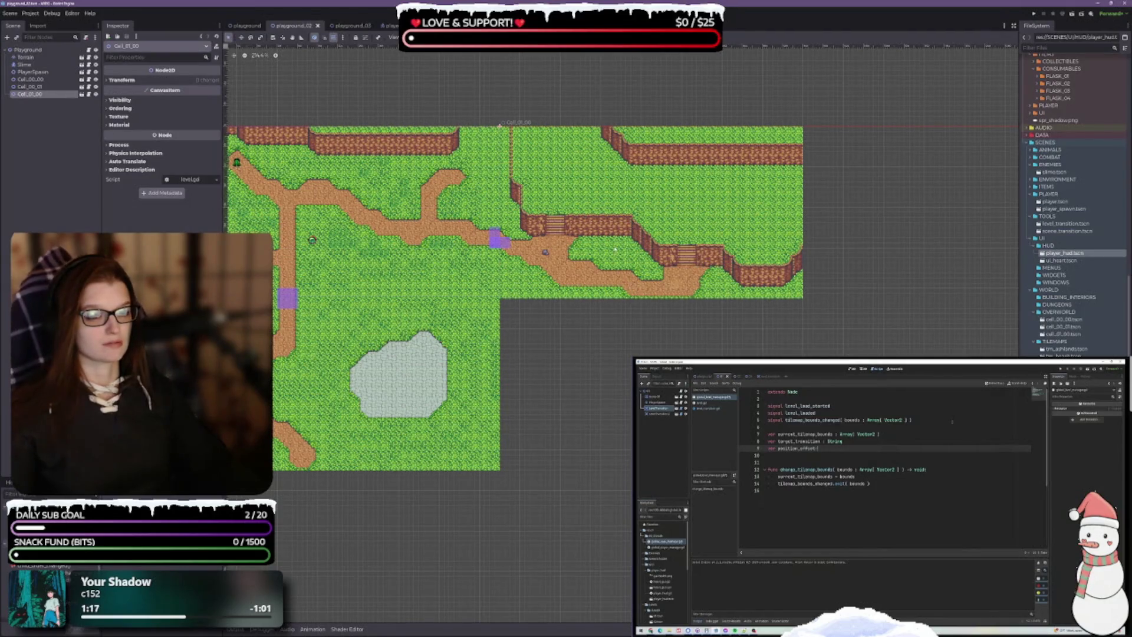
mouse_move(616, 250)
mouse_down()
mouse_move(748, 315)
mouse_move(828, 428)
mouse_up()
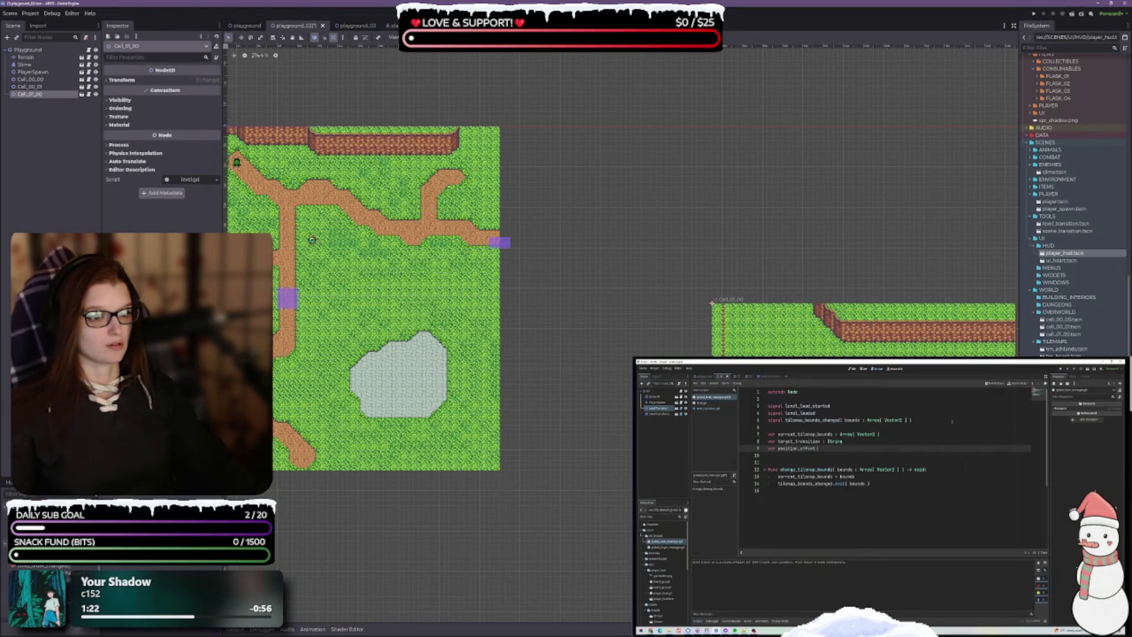
scroll(506, 242, up, 3)
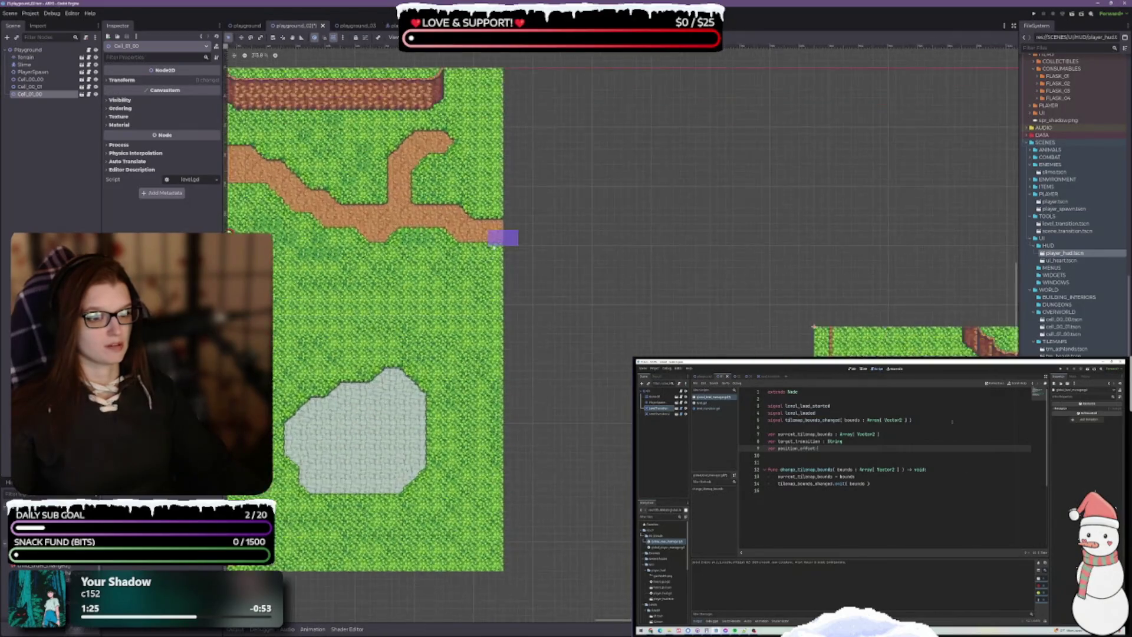
Step: Drag Cell_00_01 further down, leaving a gap below Cell_00_00
click(506, 242)
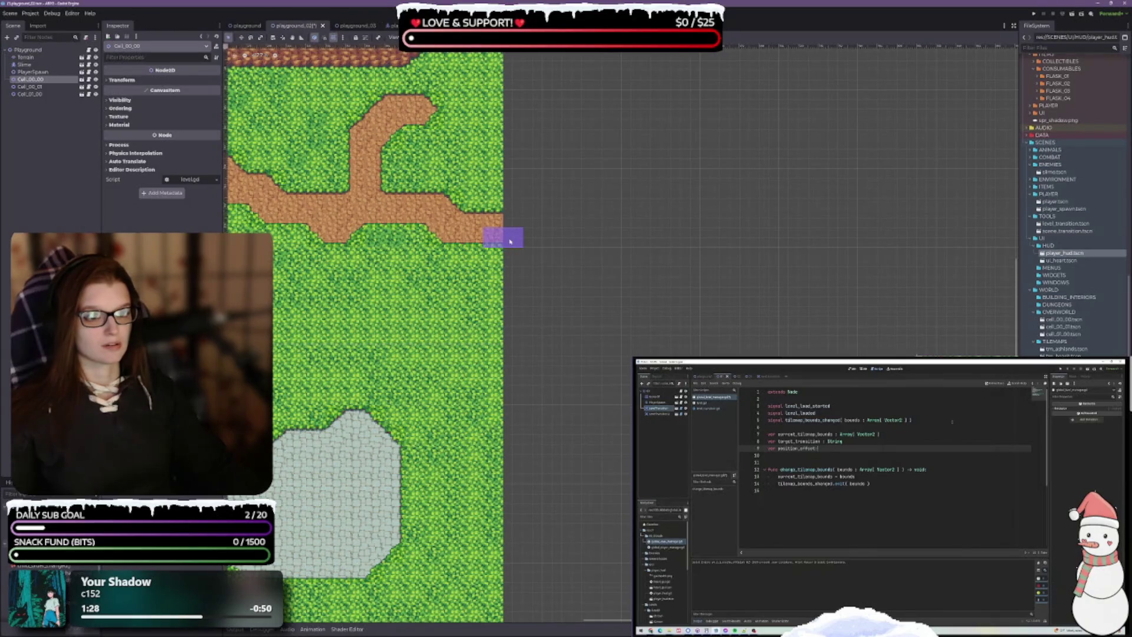
drag(535, 268, 853, 269)
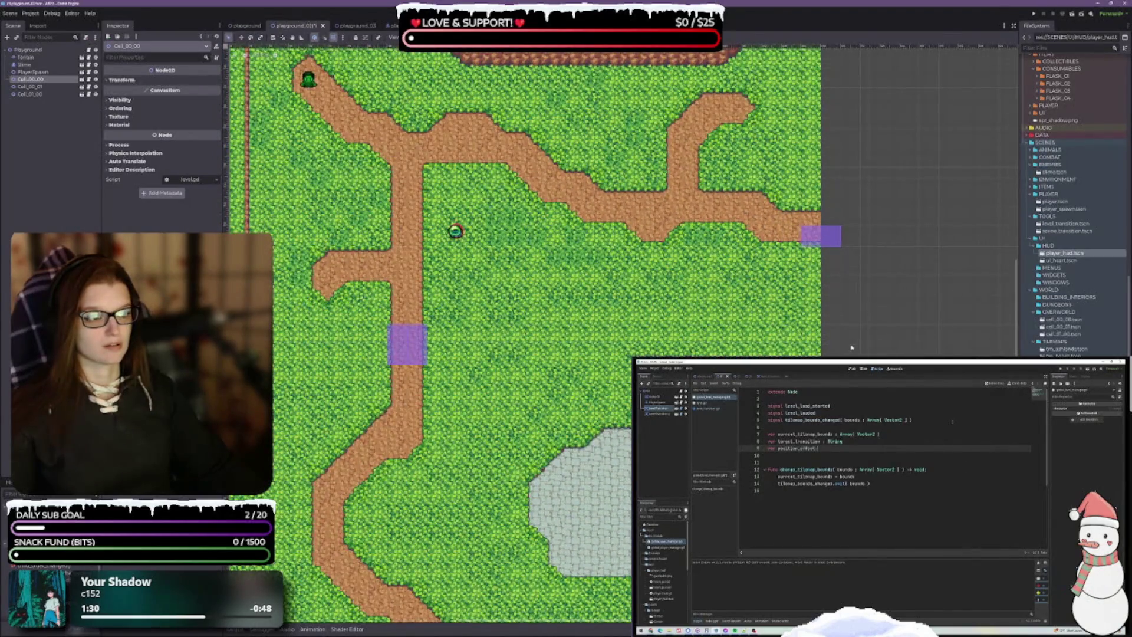
scroll(858, 384, down, 3)
drag(860, 386, 629, 242)
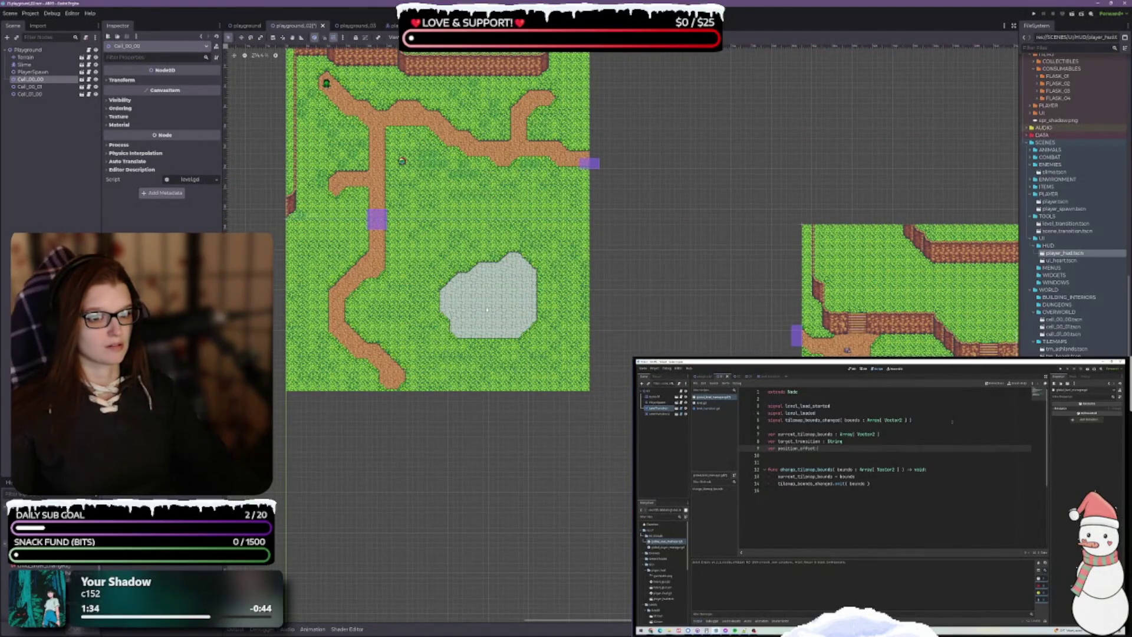
drag(400, 275, 424, 451)
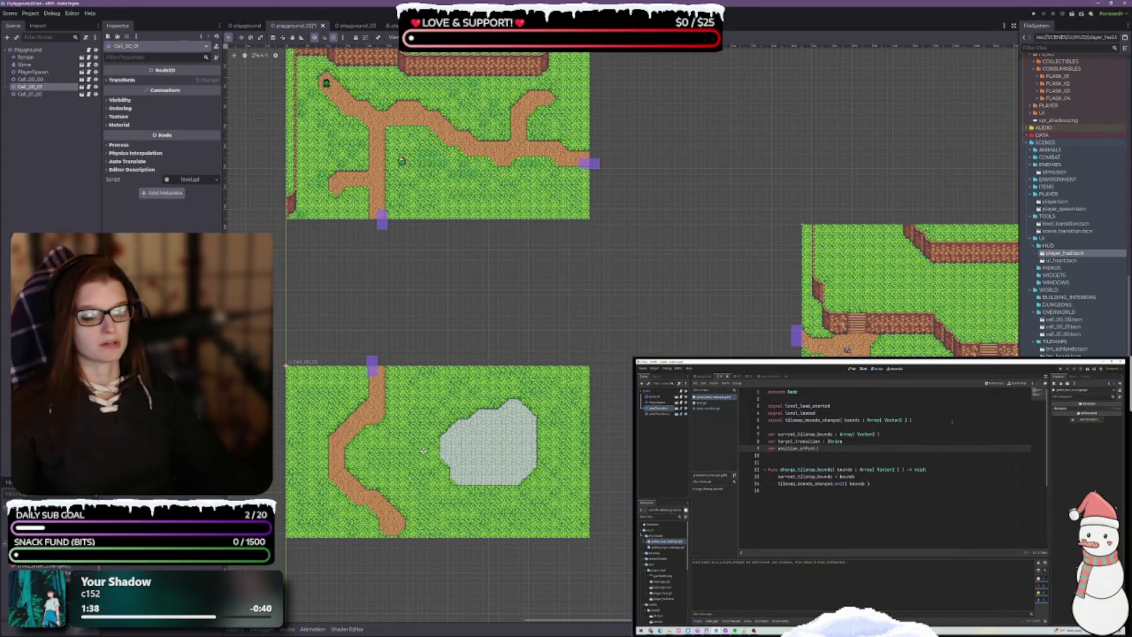
scroll(371, 369, up, 6)
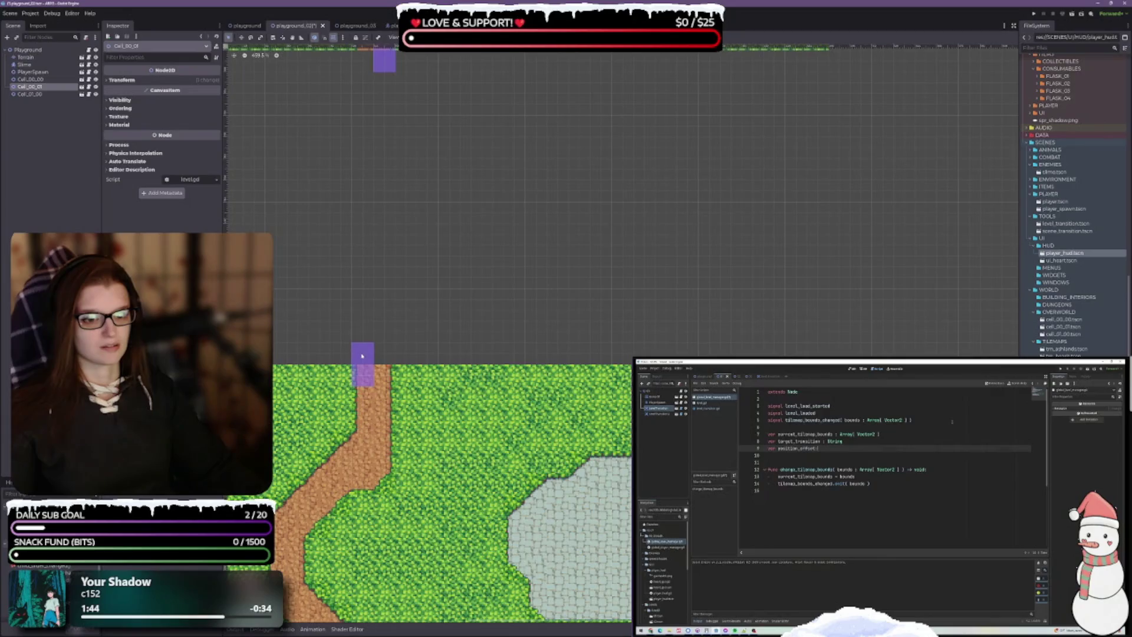
Step: Open Cell_00_01, select LevelTransition_01, and keep its length at 2 tiles
double_click(362, 355)
click(38, 64)
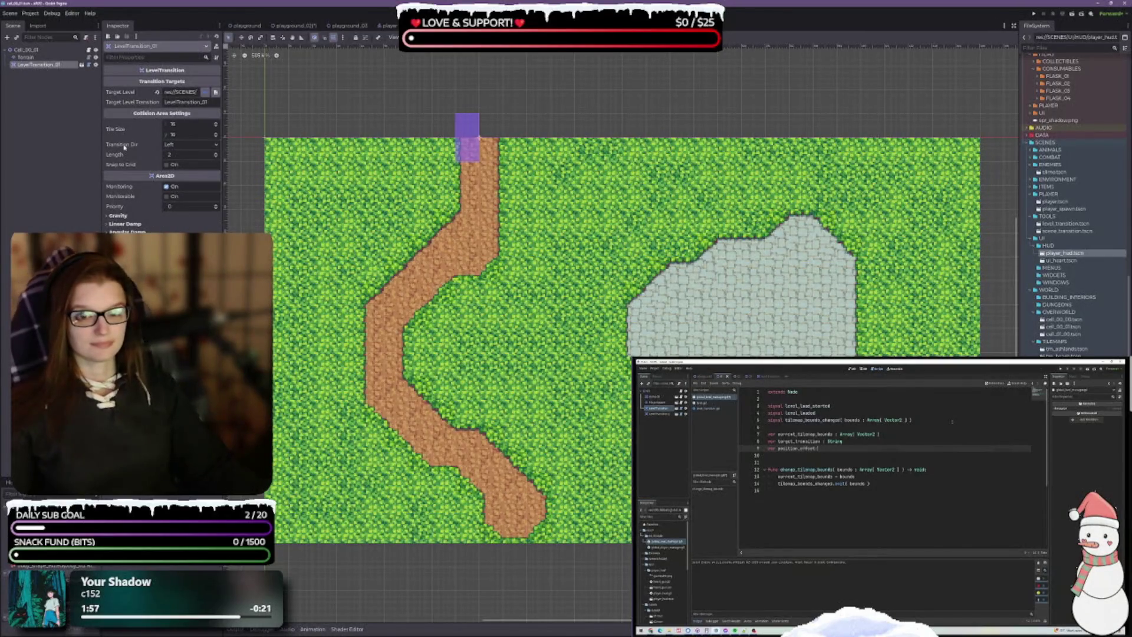
scroll(445, 158, up, 5)
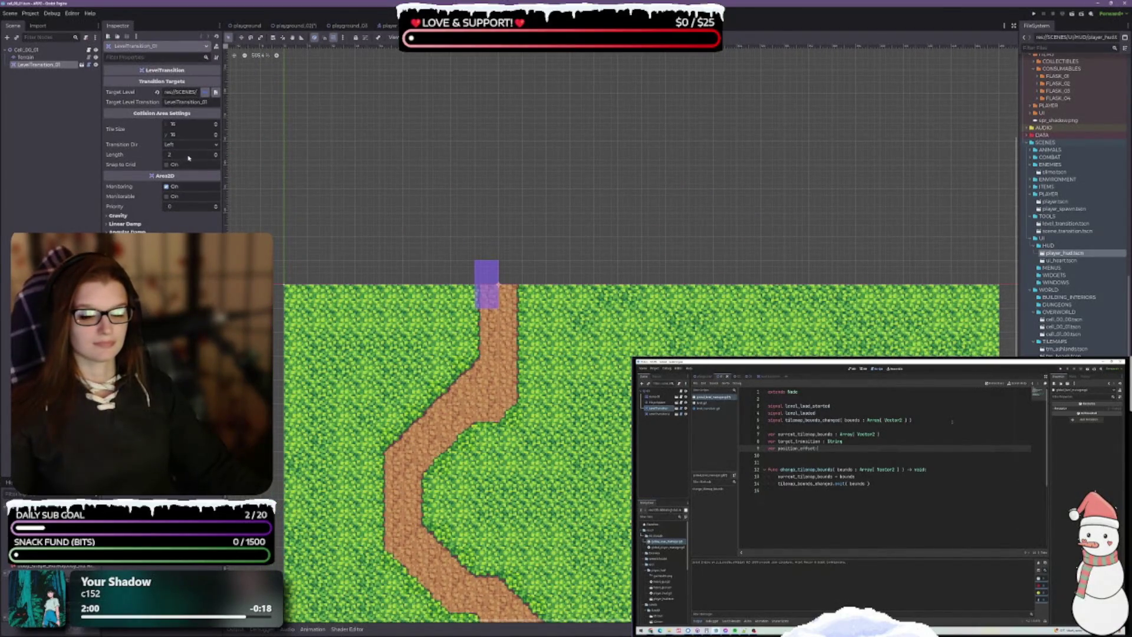
click(217, 157)
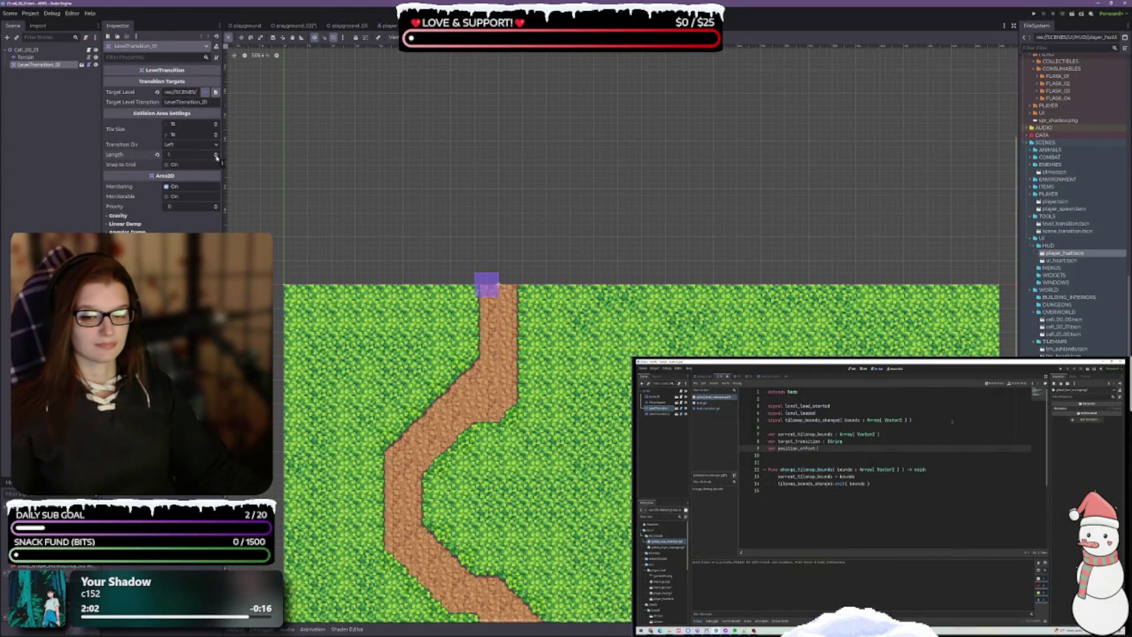
click(217, 153)
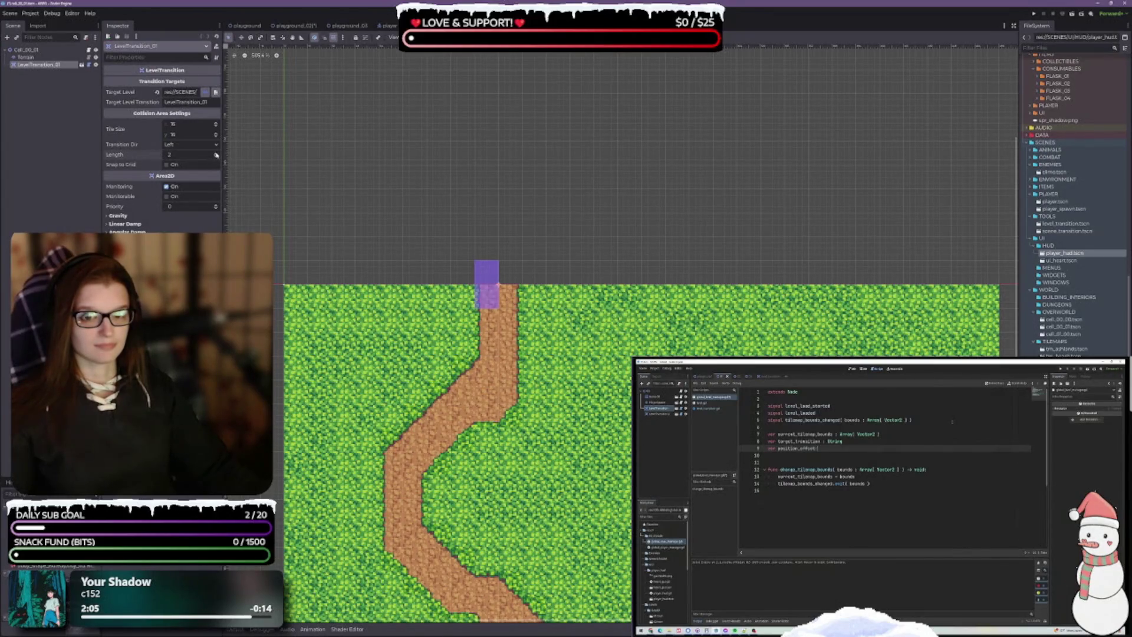
Step: Set LevelTransition_01's Transition Dir to Up at the top of the path
click(216, 147)
click(176, 162)
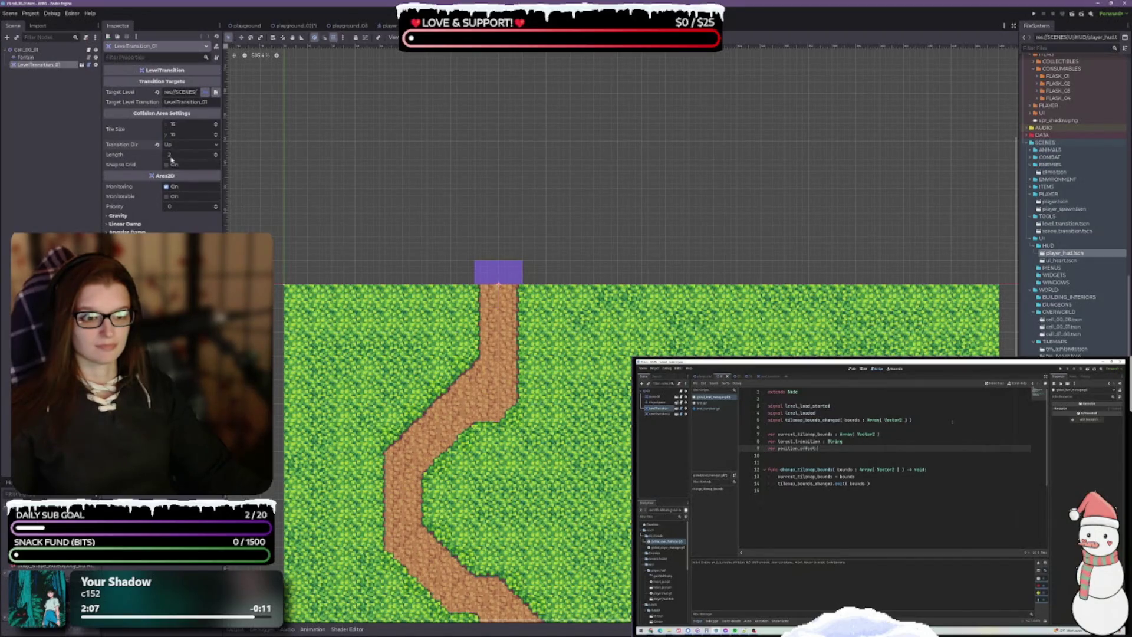
click(185, 145)
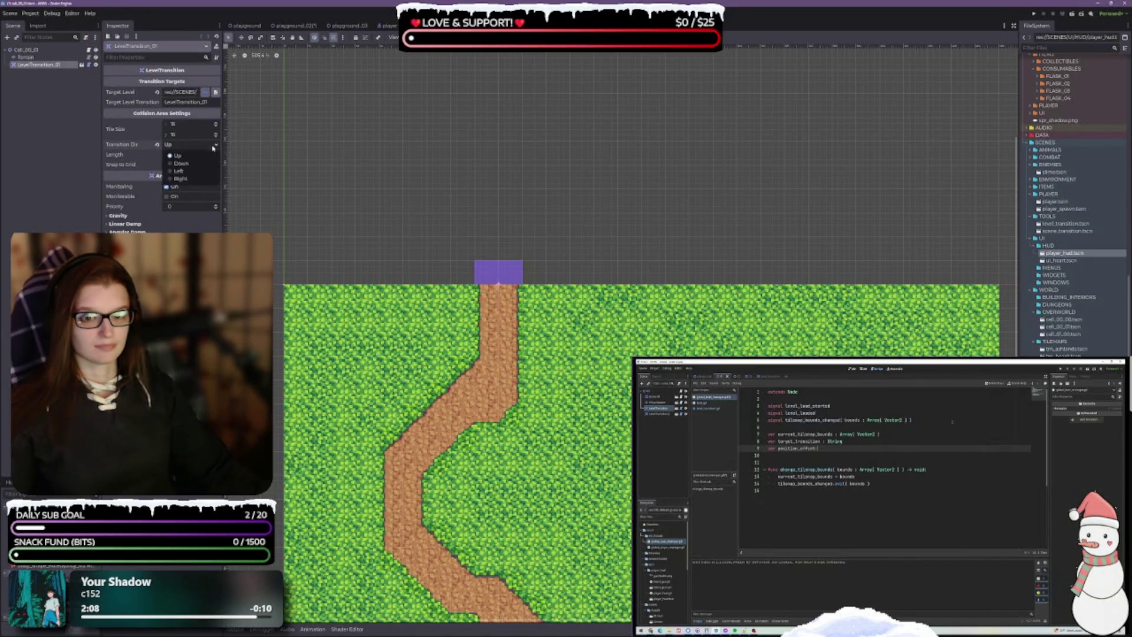
click(187, 164)
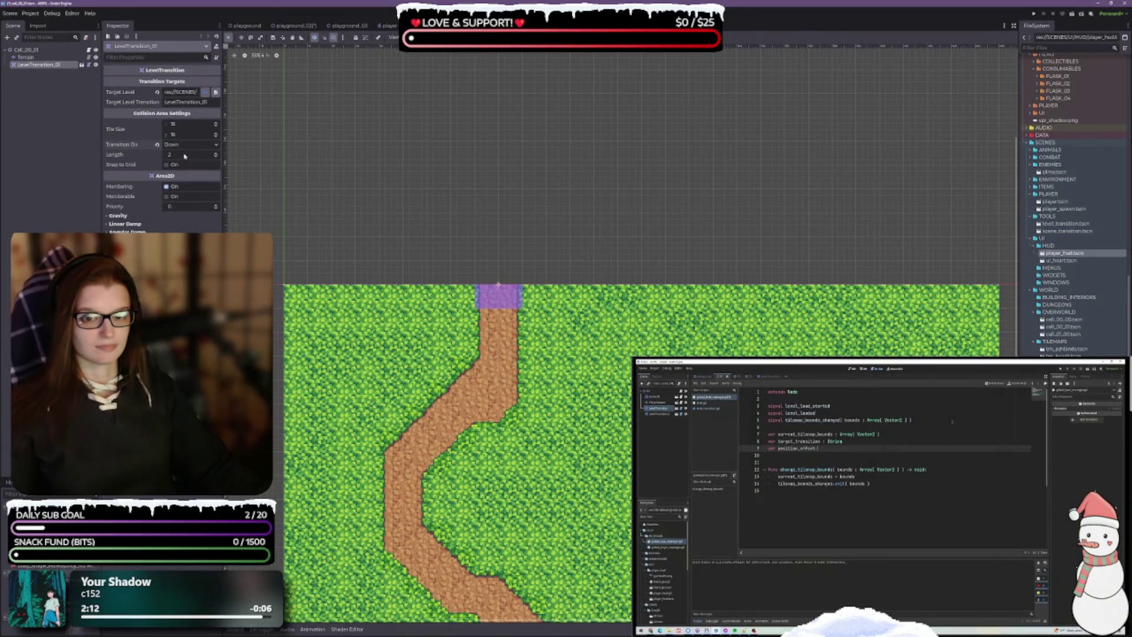
click(184, 144)
click(183, 154)
scroll(545, 519, up, 5)
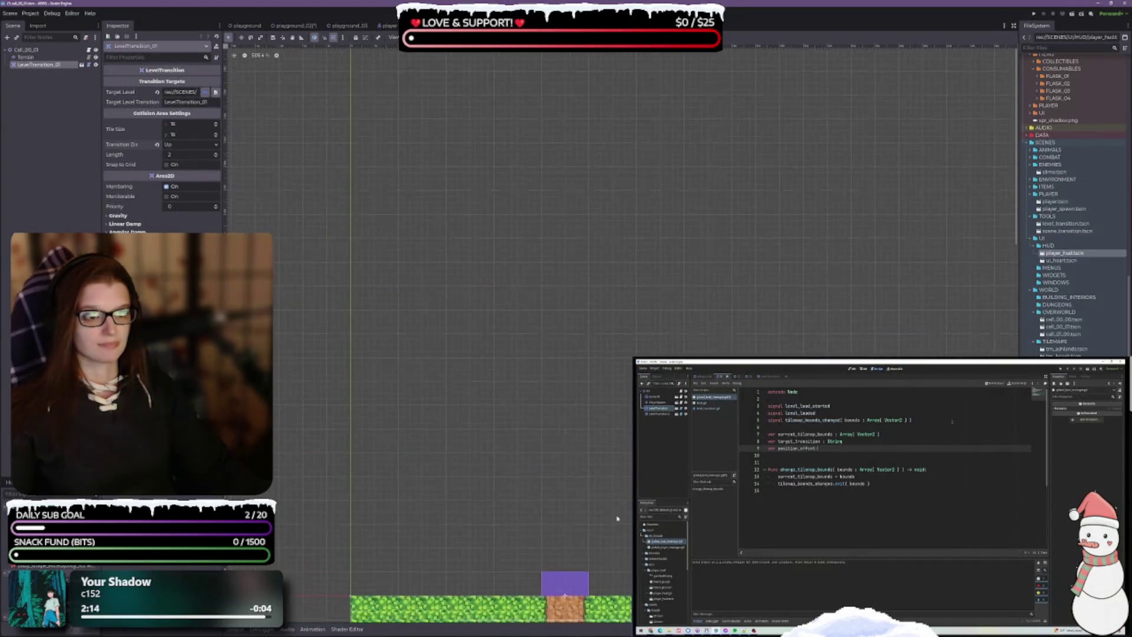
scroll(549, 465, up, 4)
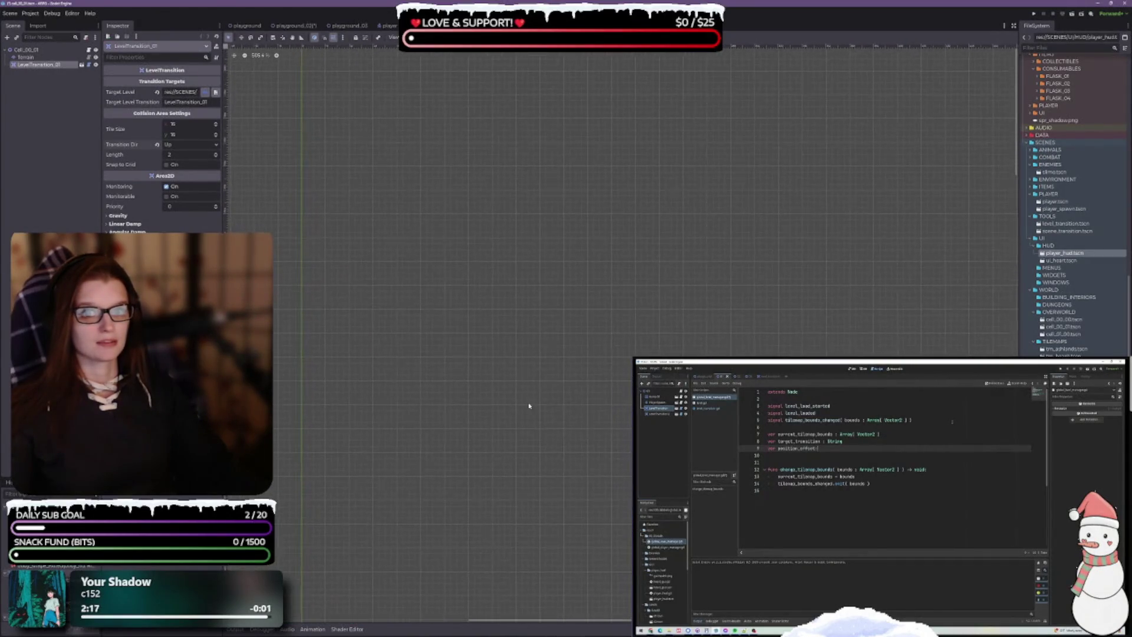
scroll(539, 331, down, 10)
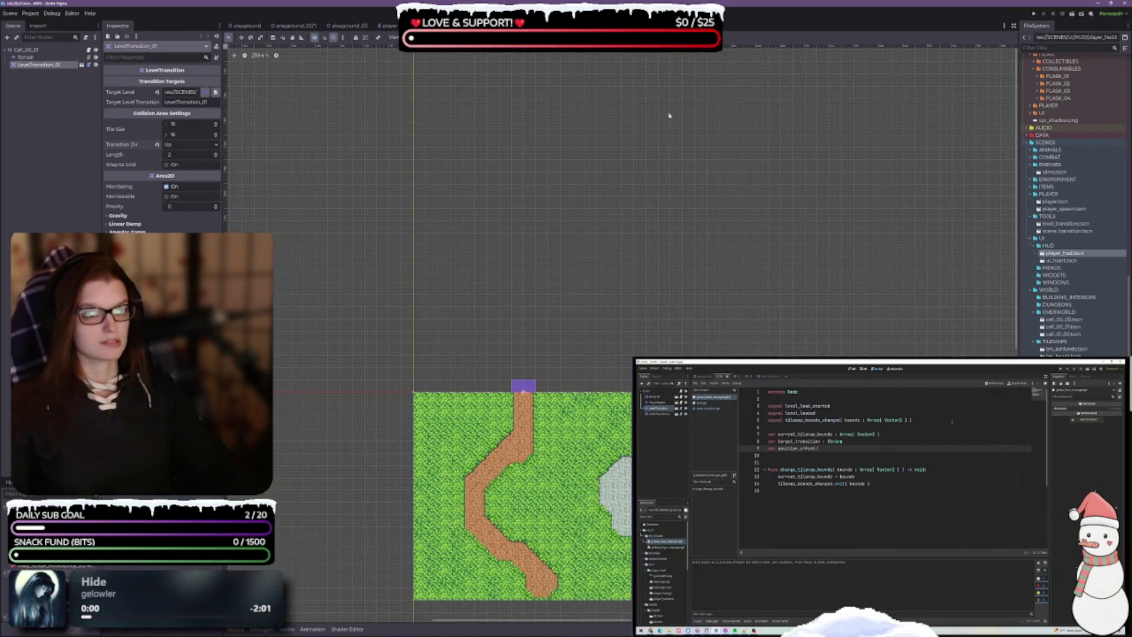
Step: Open Cell_00_00 and set LevelTransition_01's Transition Dir to Down at the path's lower end
click(295, 25)
scroll(488, 232, down, 2)
double_click(497, 132)
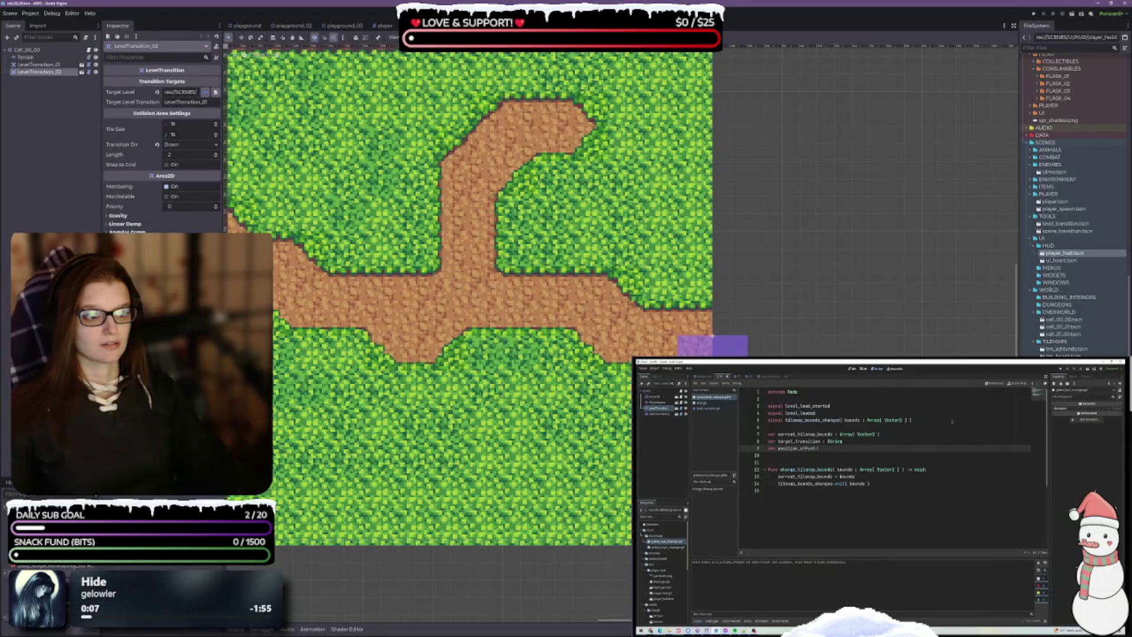
scroll(548, 364, down, 2)
click(448, 423)
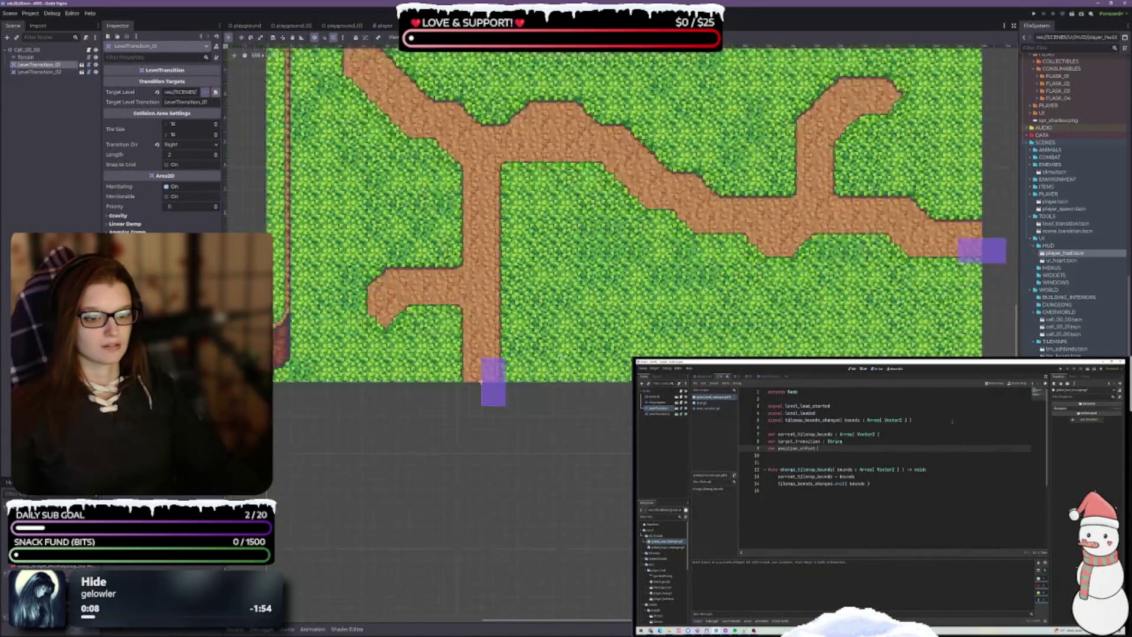
scroll(519, 360, up, 3)
click(189, 144)
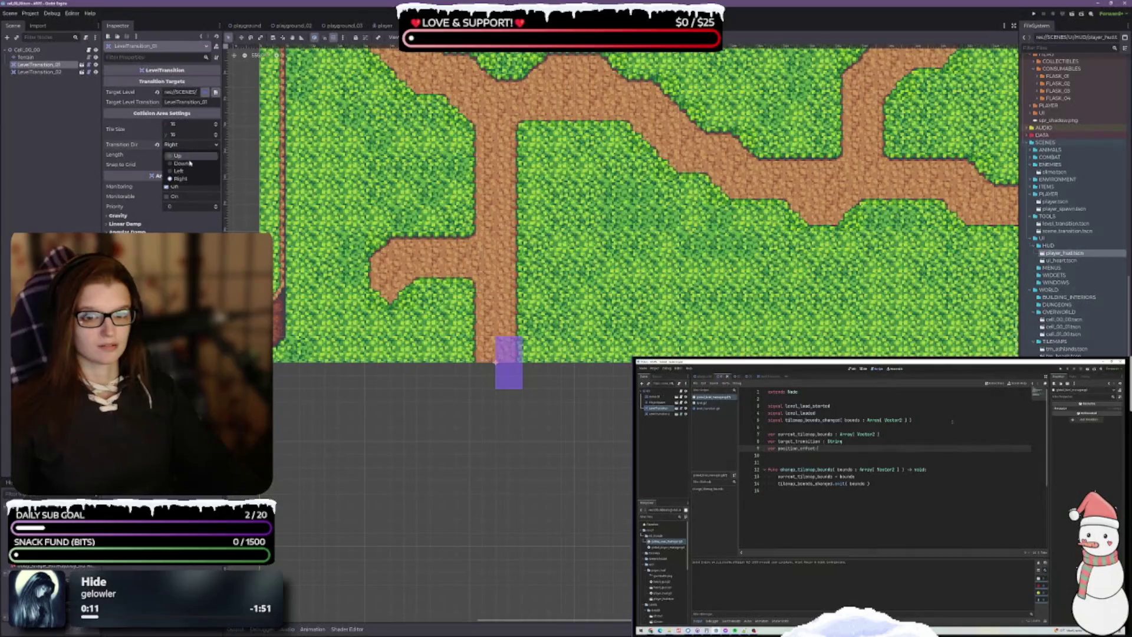
click(187, 163)
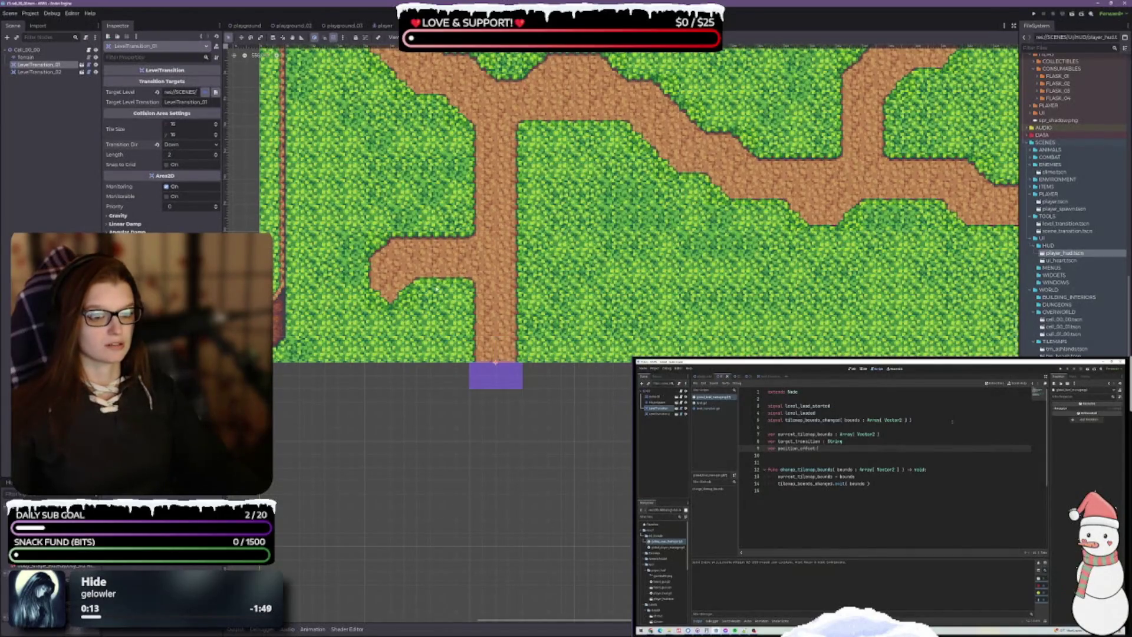
scroll(495, 361, down, 2)
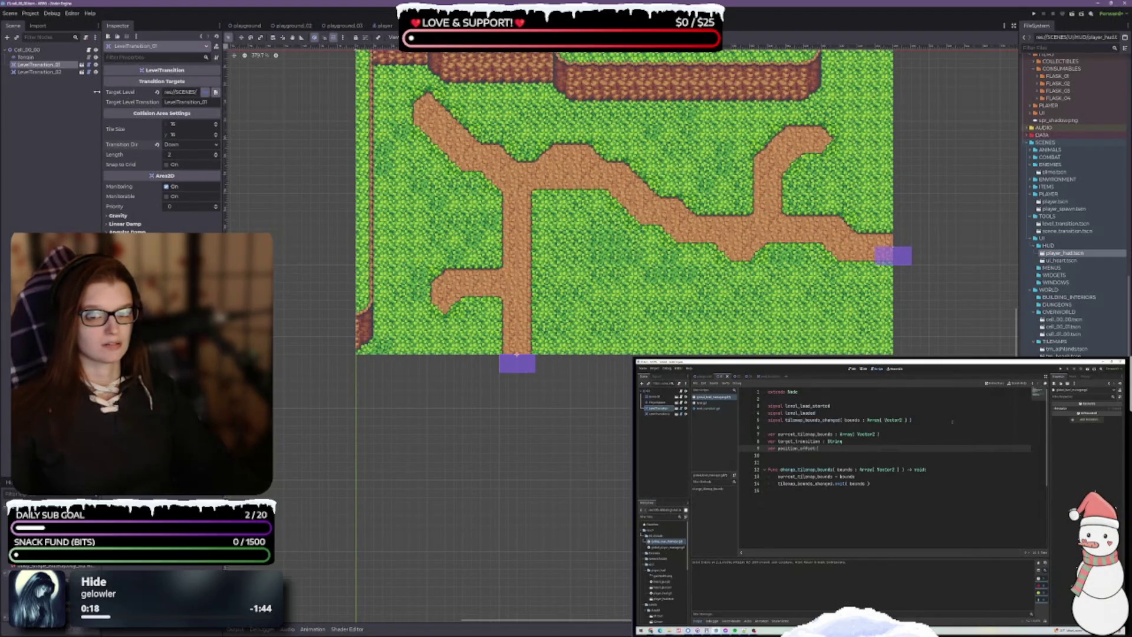
click(49, 73)
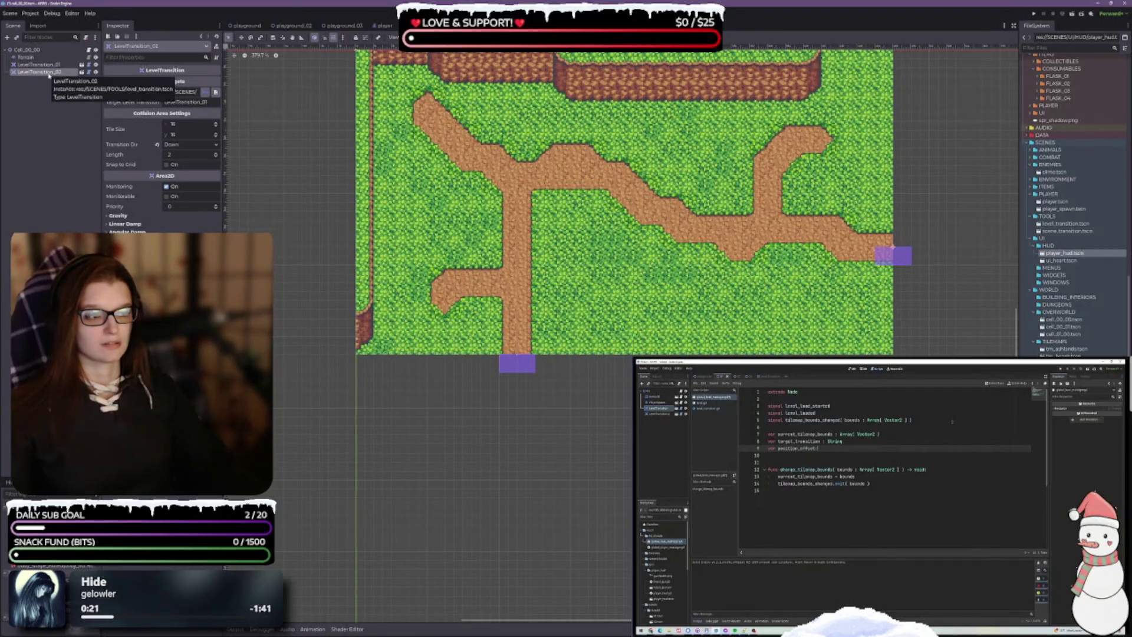
click(49, 66)
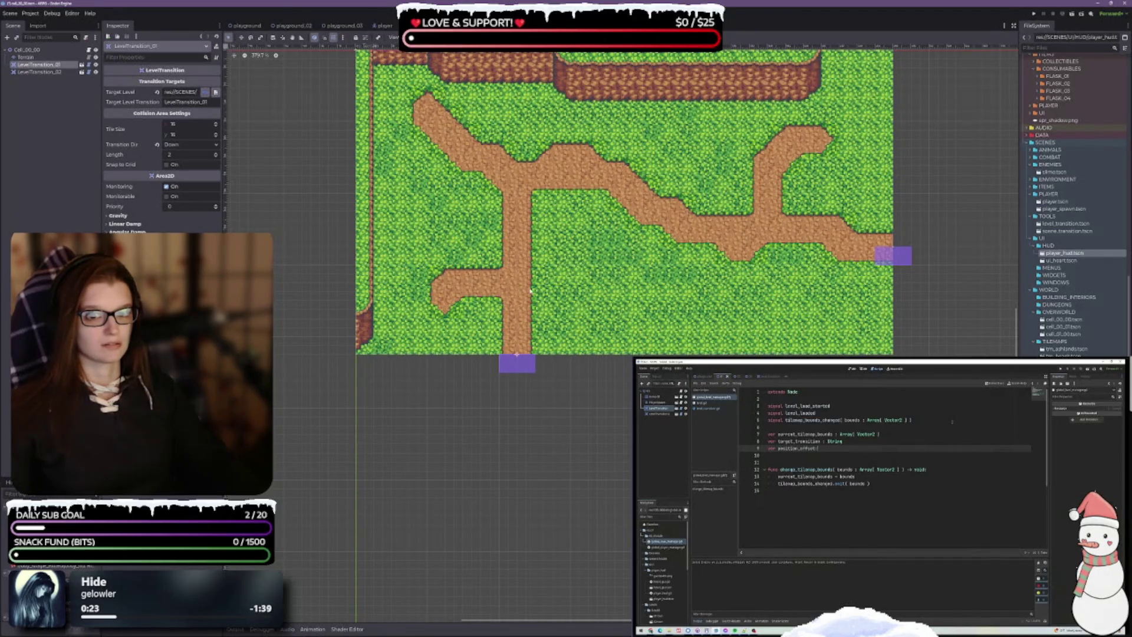
Step: Return to playground_02 and run the current scene
click(293, 25)
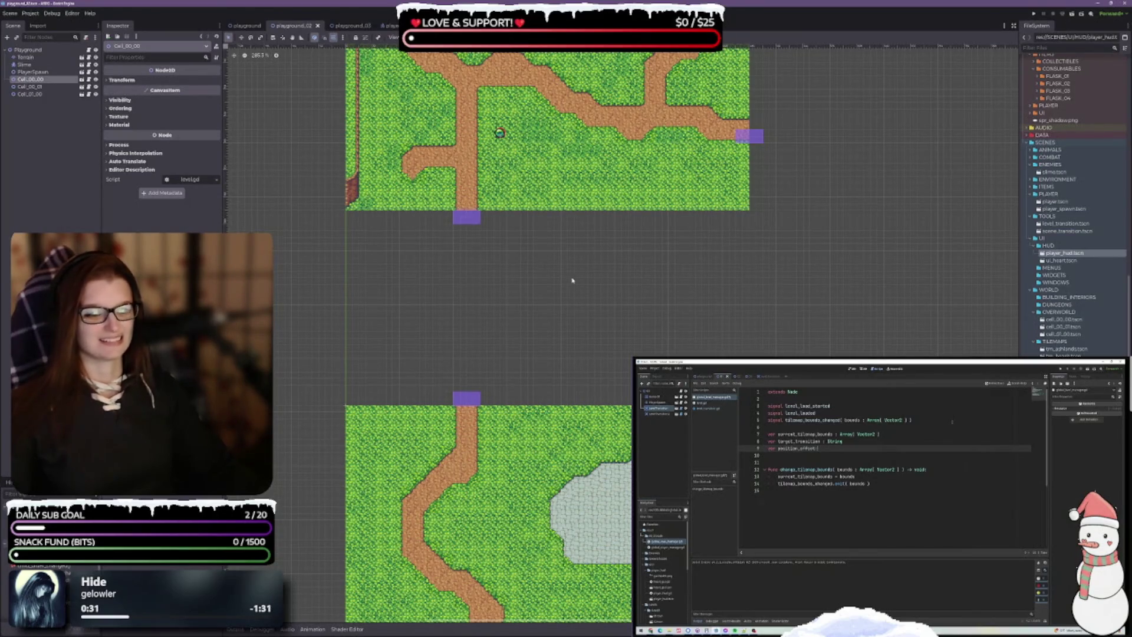
scroll(538, 275, up, 4)
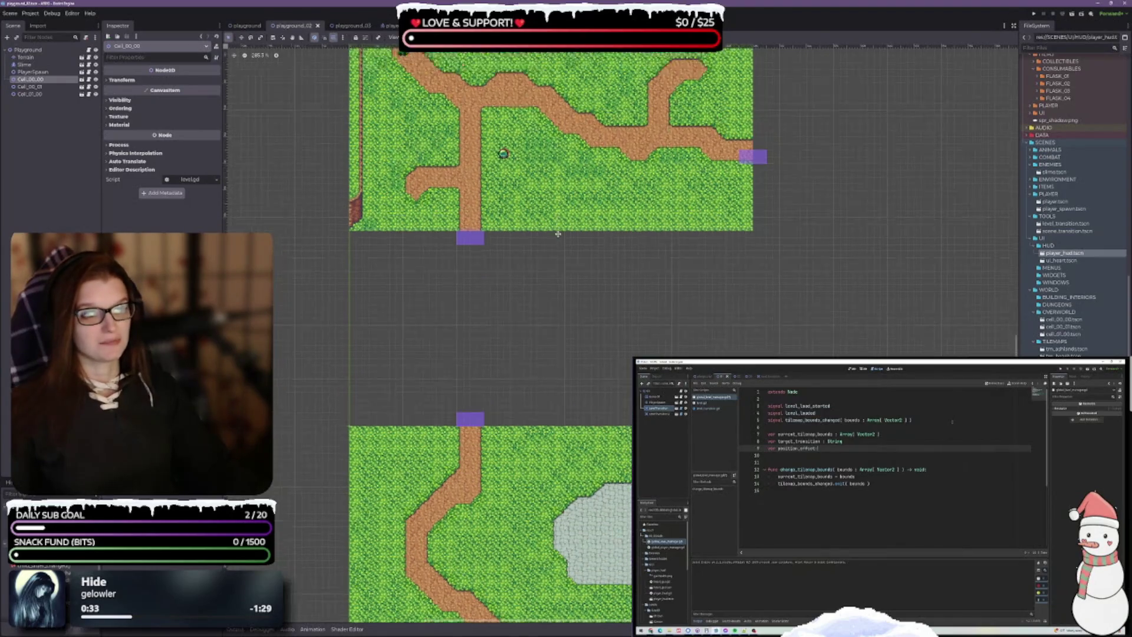
click(1073, 16)
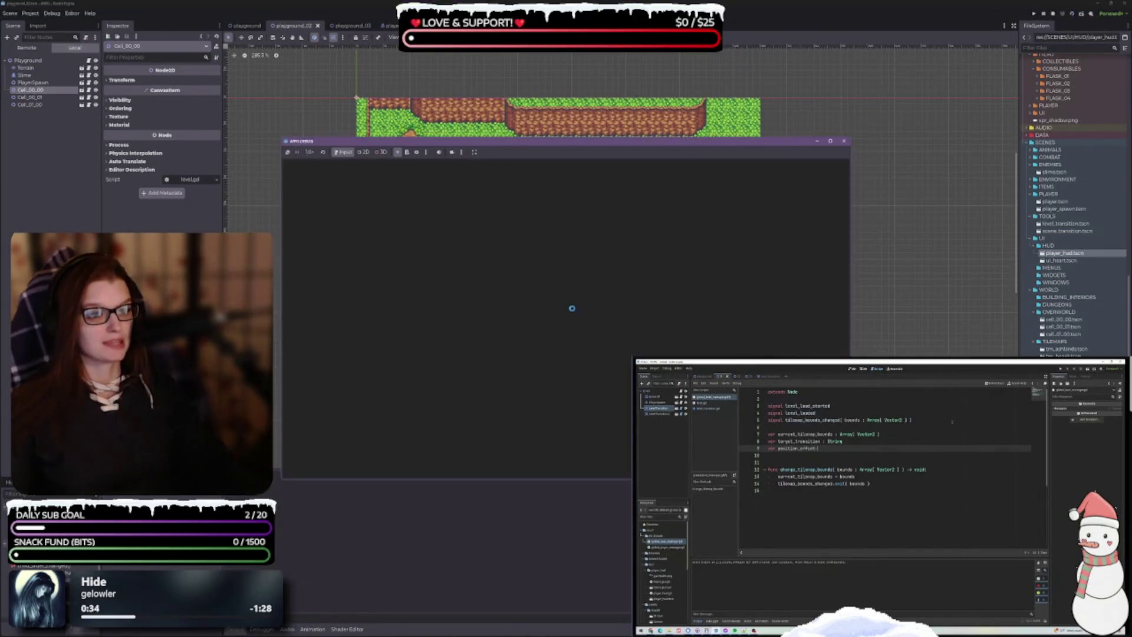
Step: Walk the player down the path, off the bottom edge into the next cell and around it
key(Down)
key(Right)
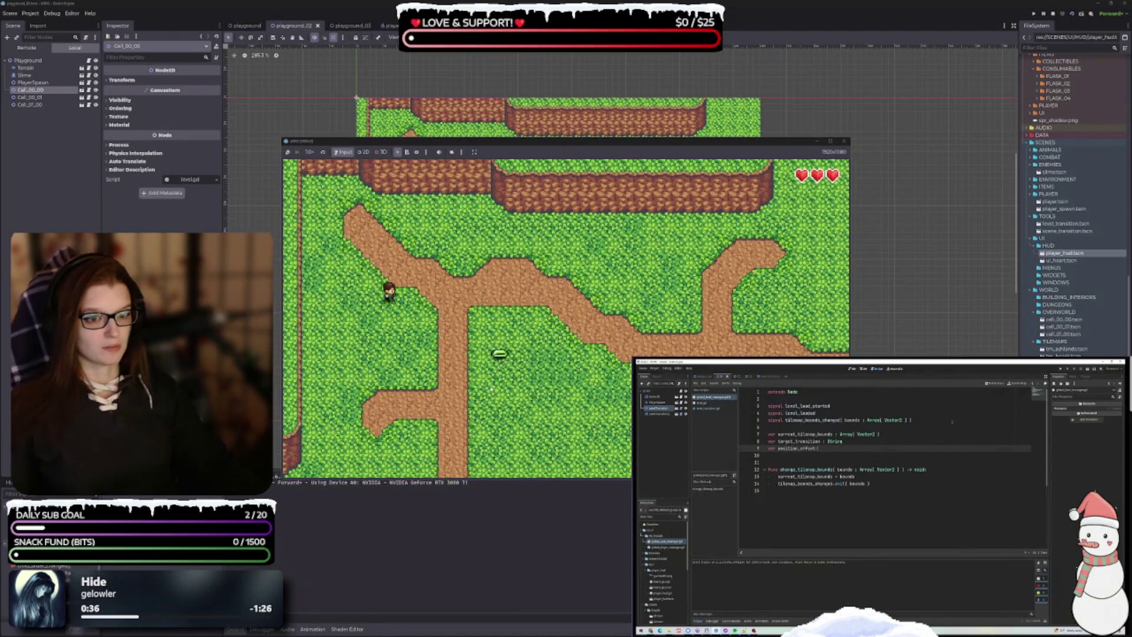
key(Down)
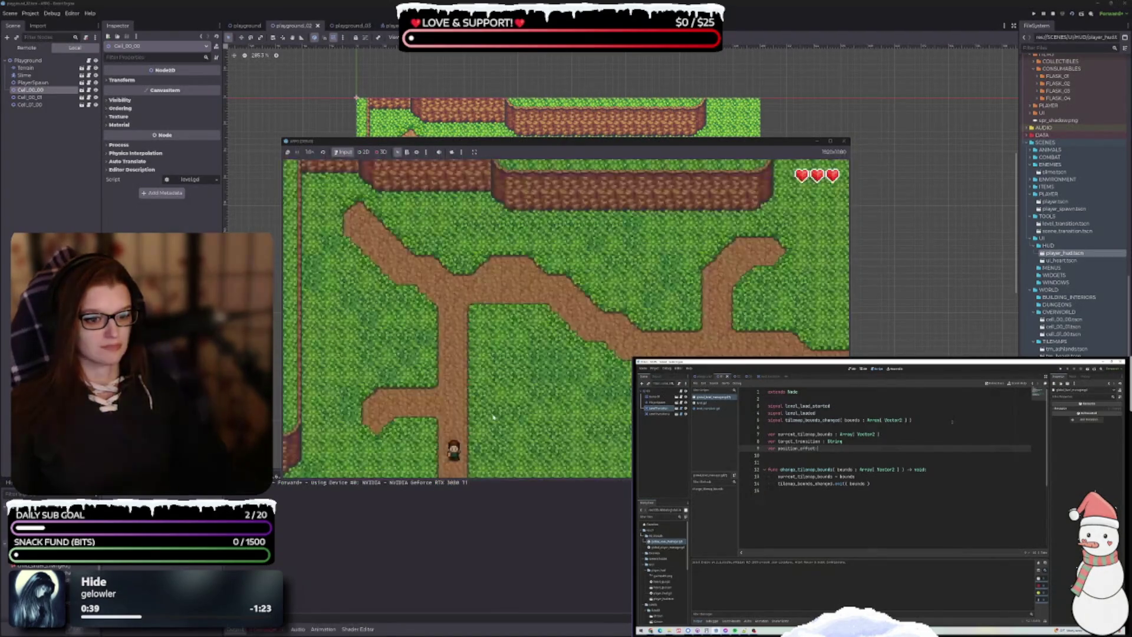
key(Down)
key(Left)
key(Right)
key(Right)
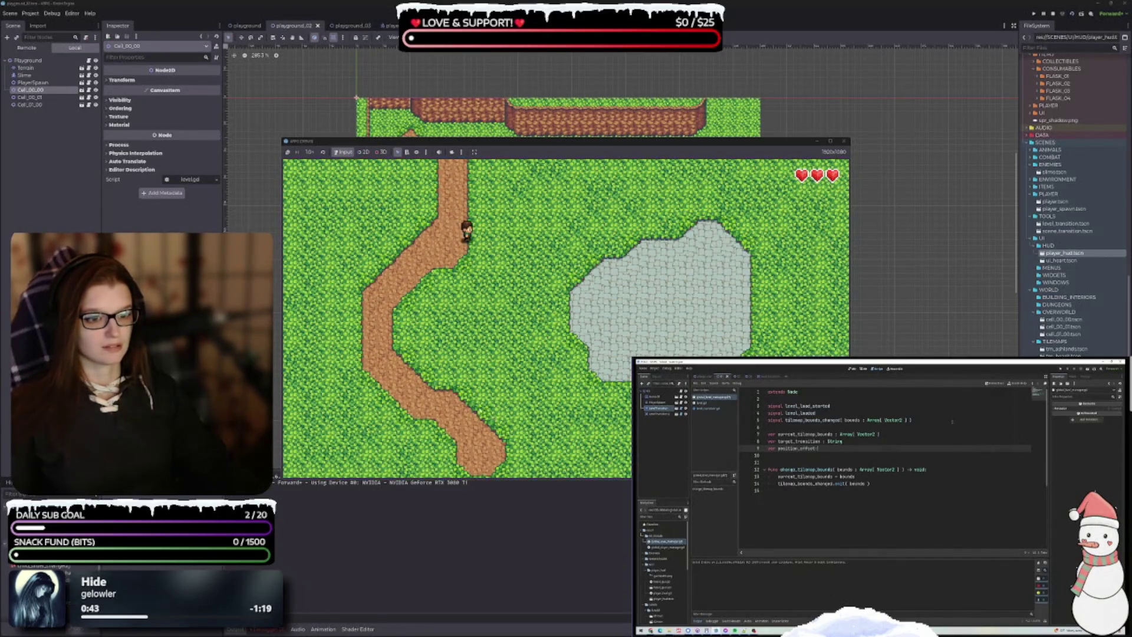
key(Up)
key(Up)
key(Left)
key(Down)
key(Right)
key(Down)
key(Down)
key(Left)
key(Down)
key(Right)
key(Up)
key(Up)
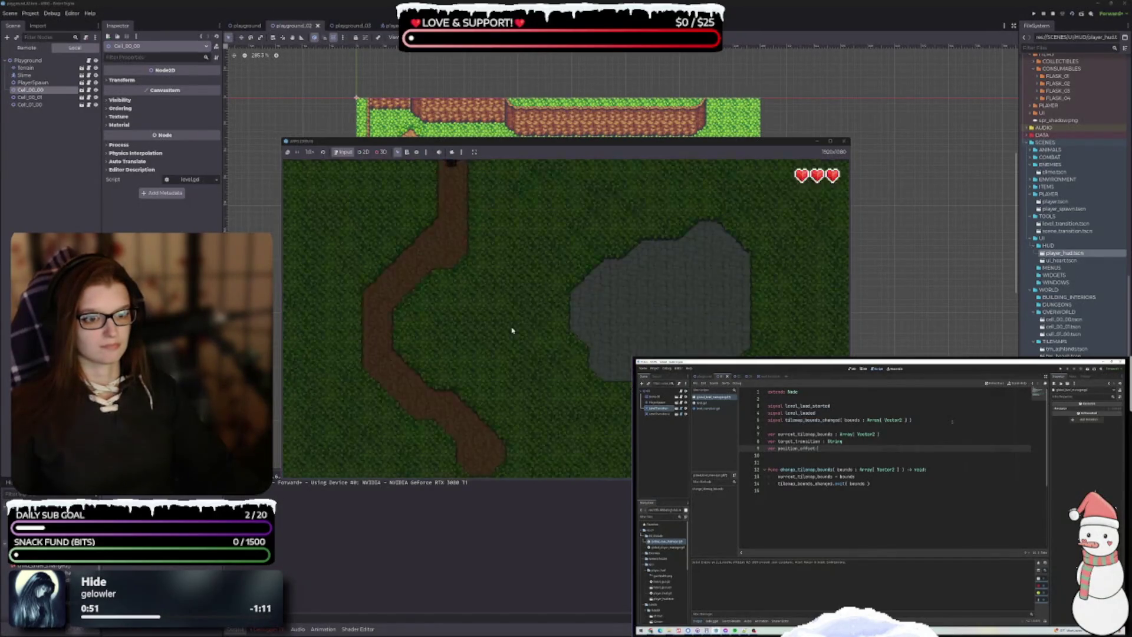
Step: Cross back and forth through the top and bottom edge transitions, then stop the game
key(Down)
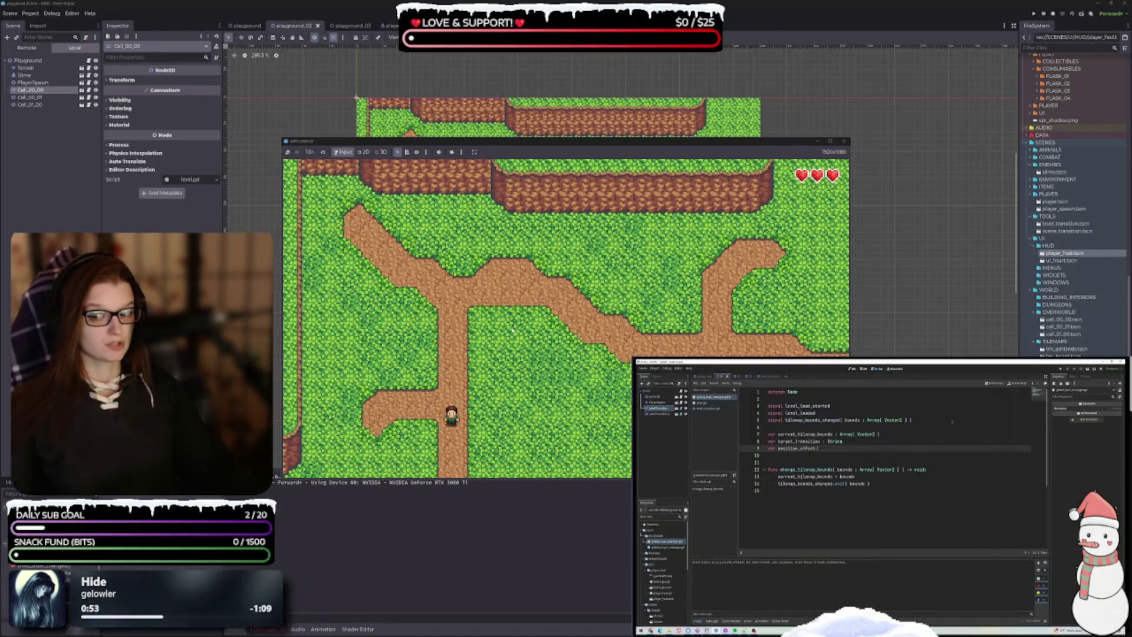
key(Down)
key(Down)
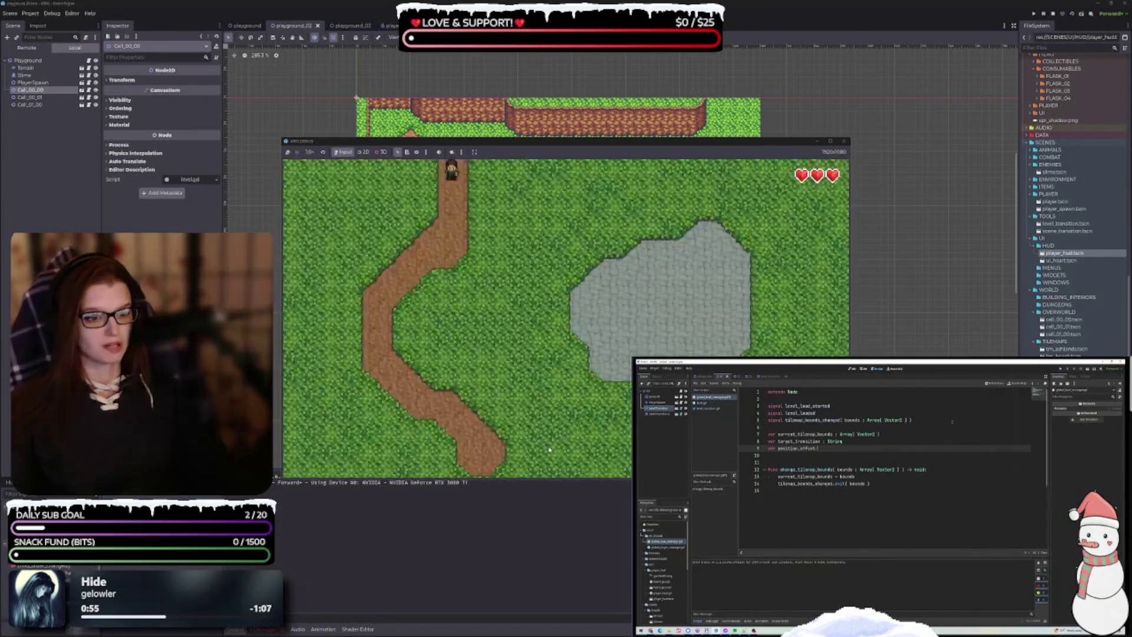
key(Left)
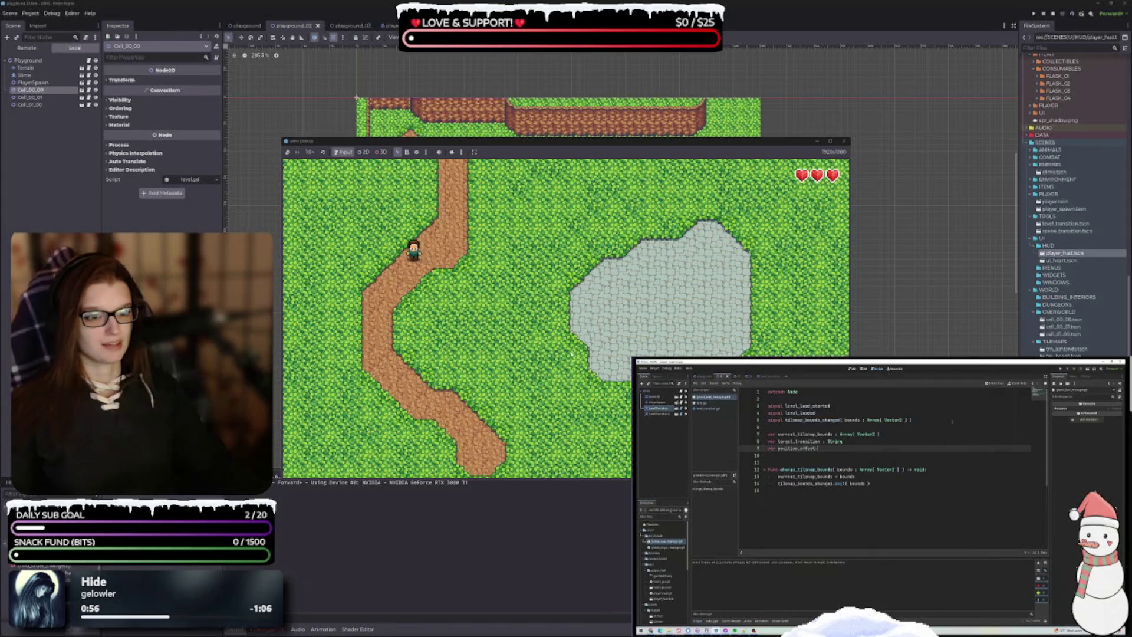
key(Up)
key(Right)
key(Up)
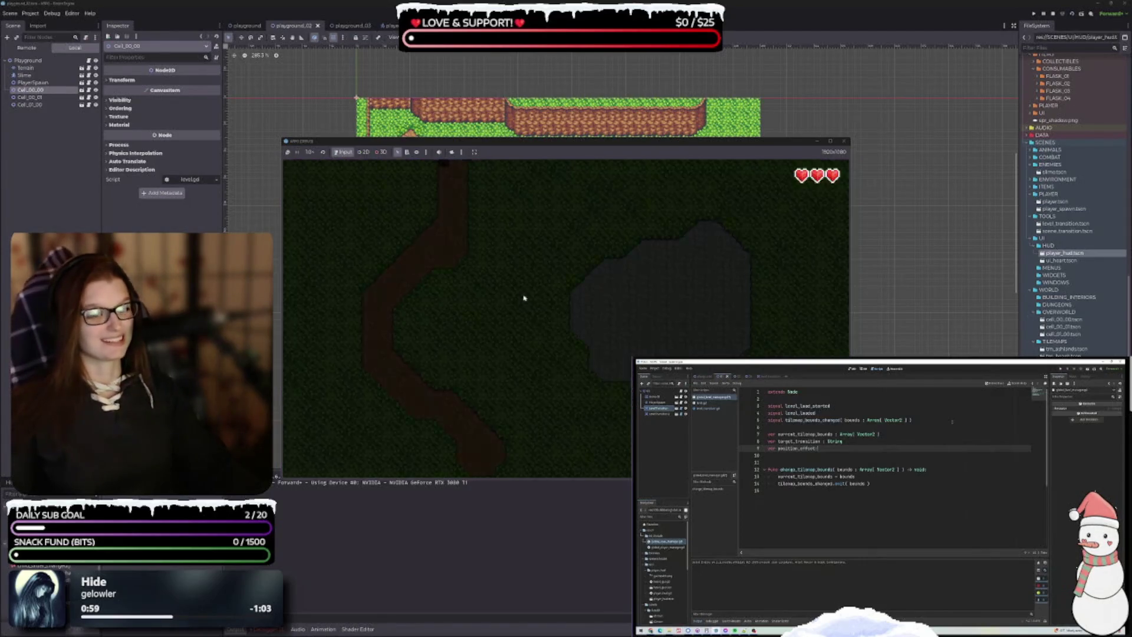
key(Right)
key(Right)
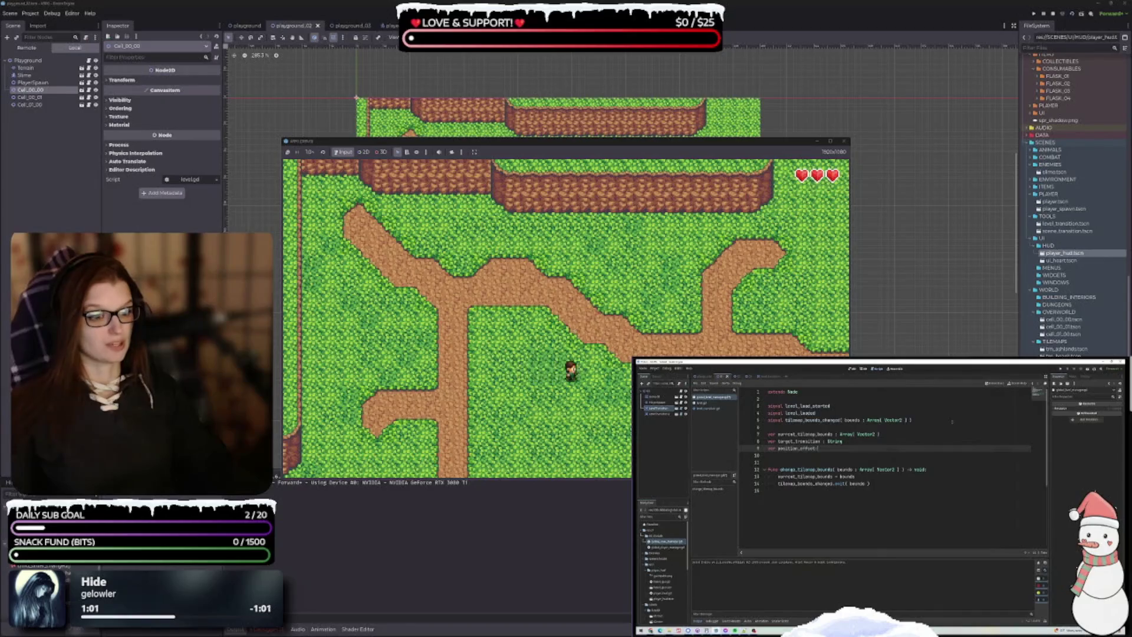
key(Up)
key(Right)
key(Down)
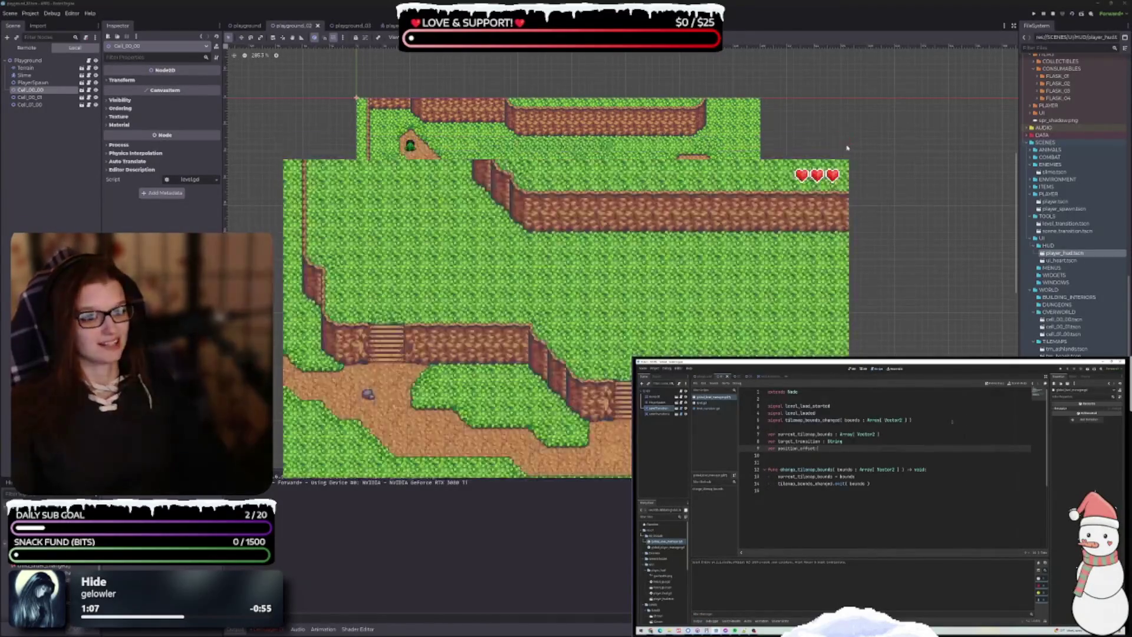
click(845, 141)
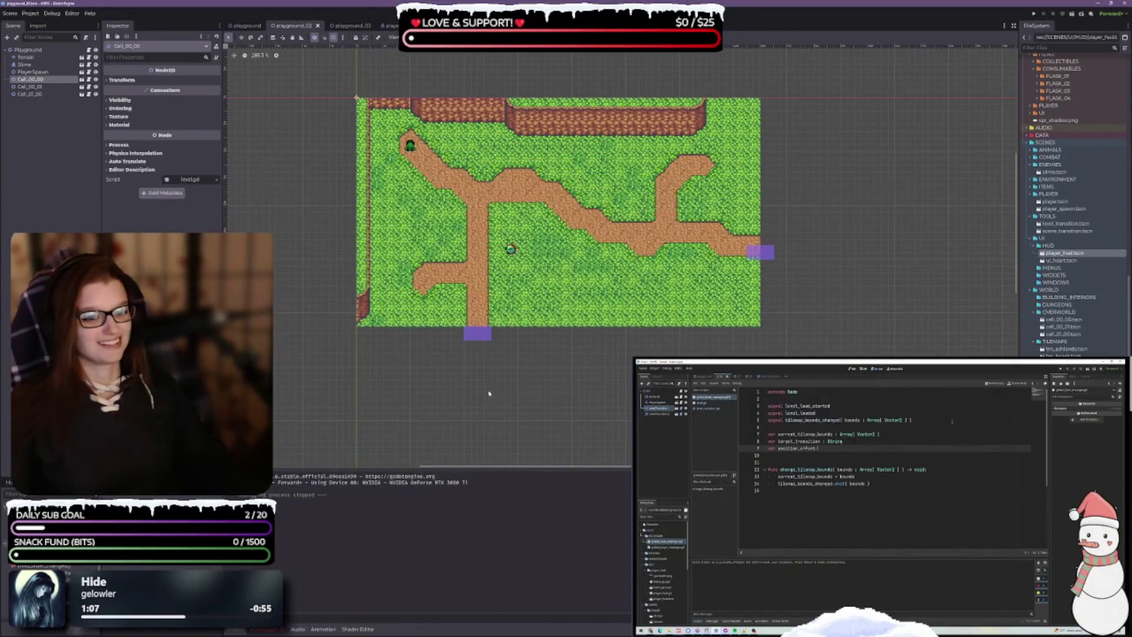
Step: Show the runtime errors, open cell_00_00, and inspect the level transition scene
click(266, 629)
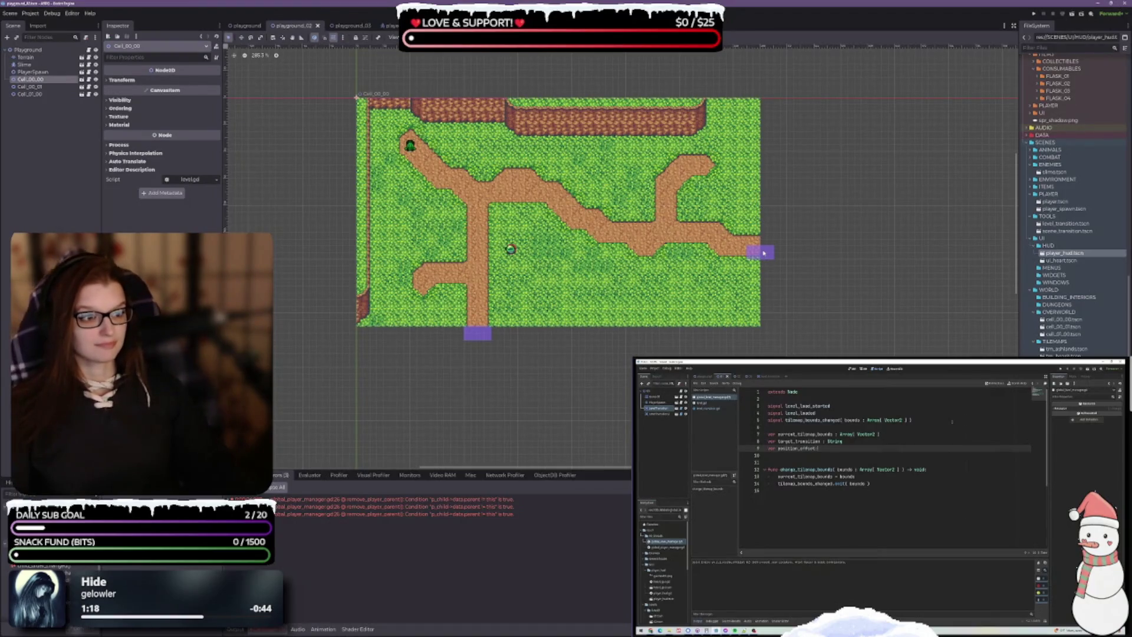
double_click(478, 333)
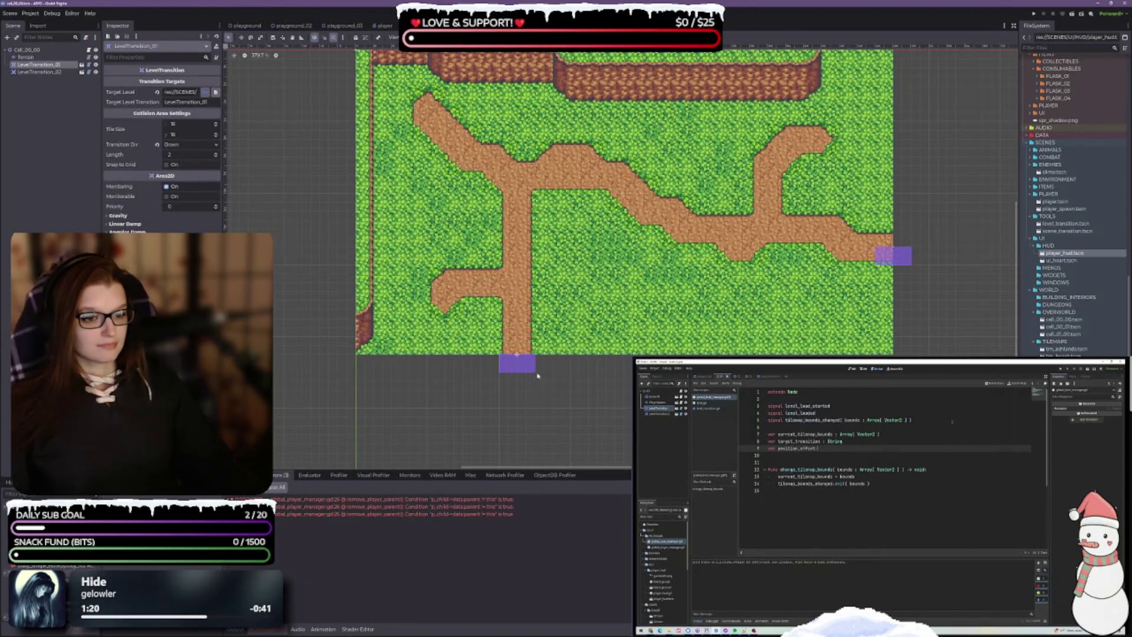
scroll(538, 375, up, 3)
scroll(775, 287, down, 3)
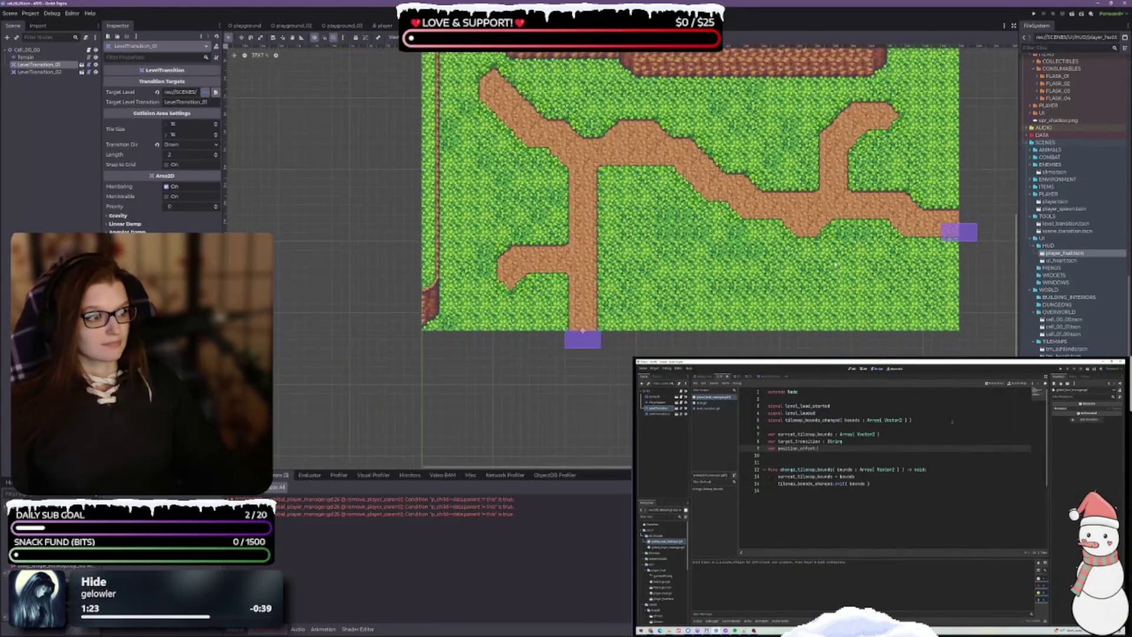
scroll(583, 329, right, 5)
double_click(564, 251)
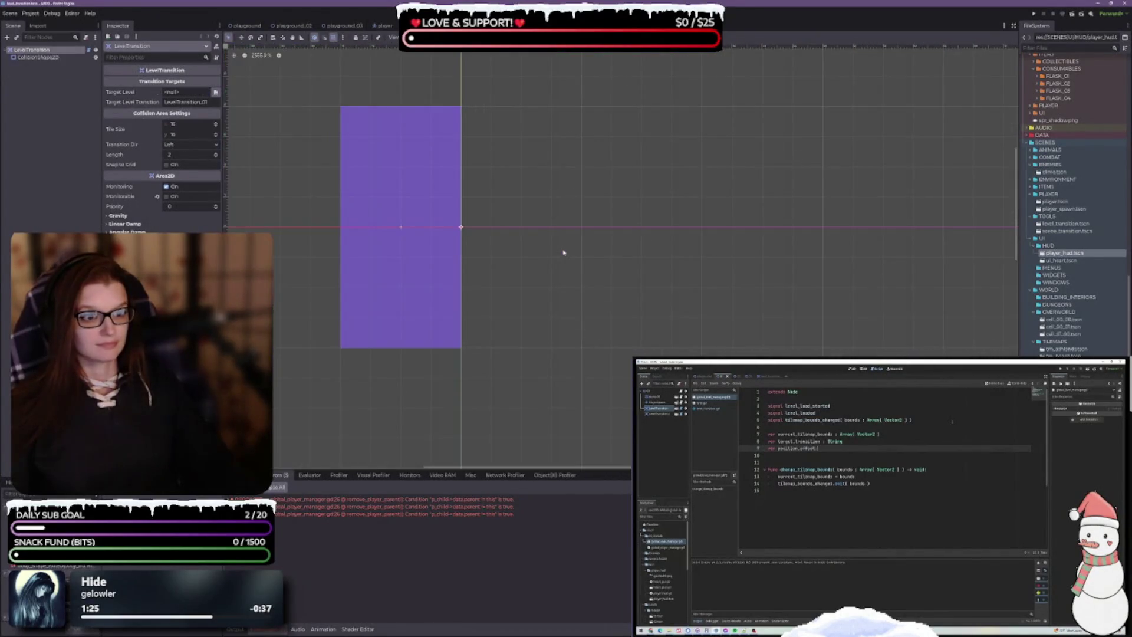
key(ctrl+shift+w)
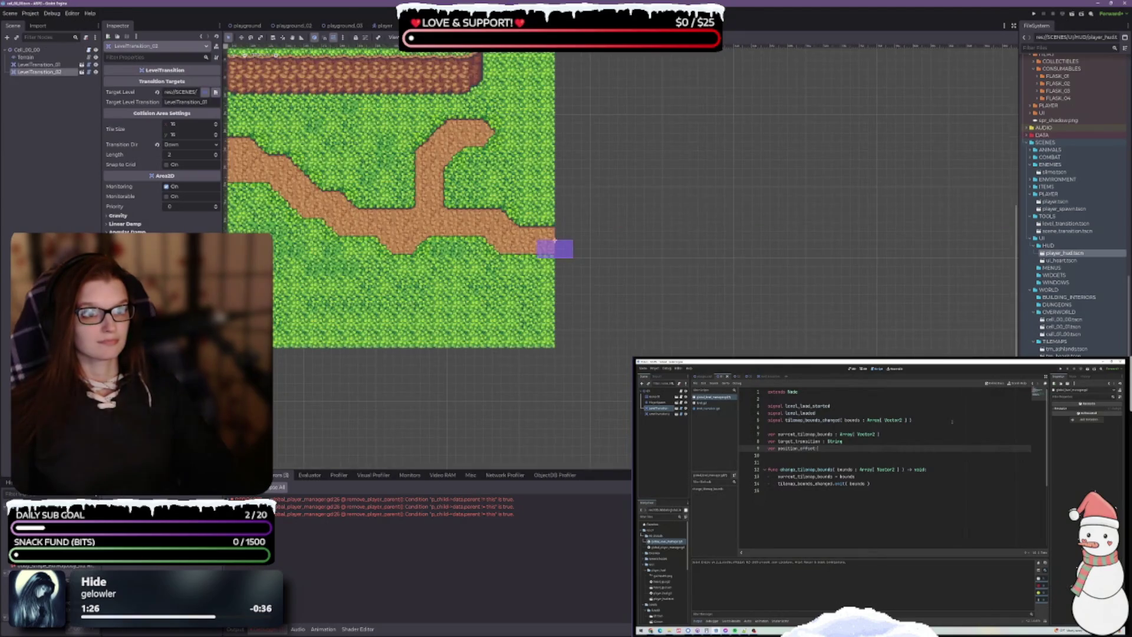
Step: Set LevelTransition_02's Transition Dir to Right, then return to playground_02
click(185, 147)
click(185, 178)
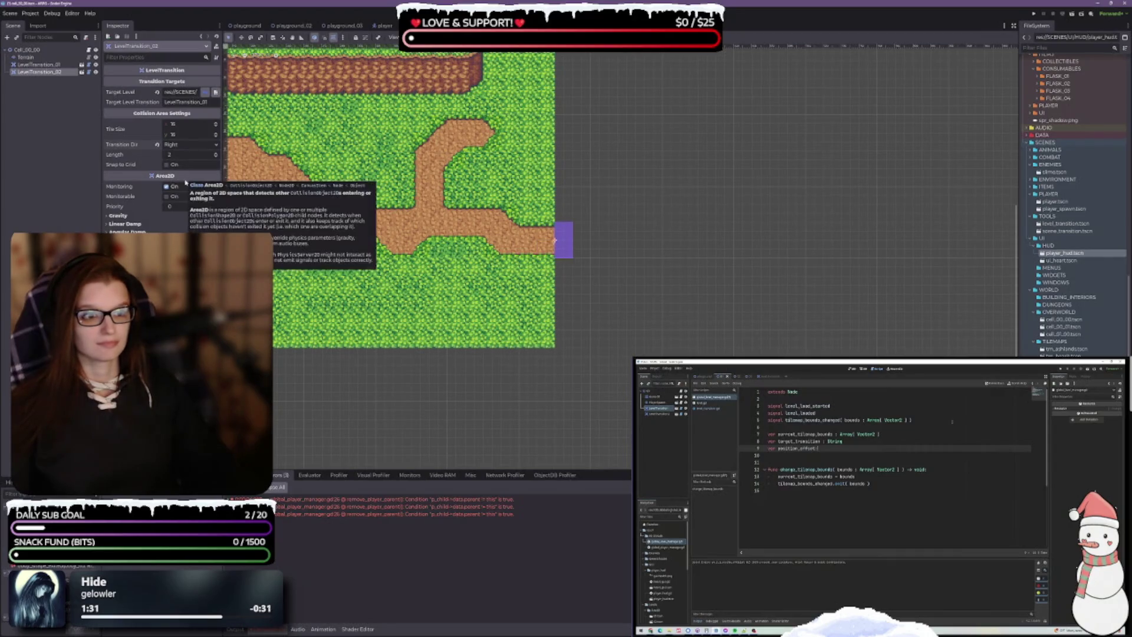
drag(503, 291, 582, 283)
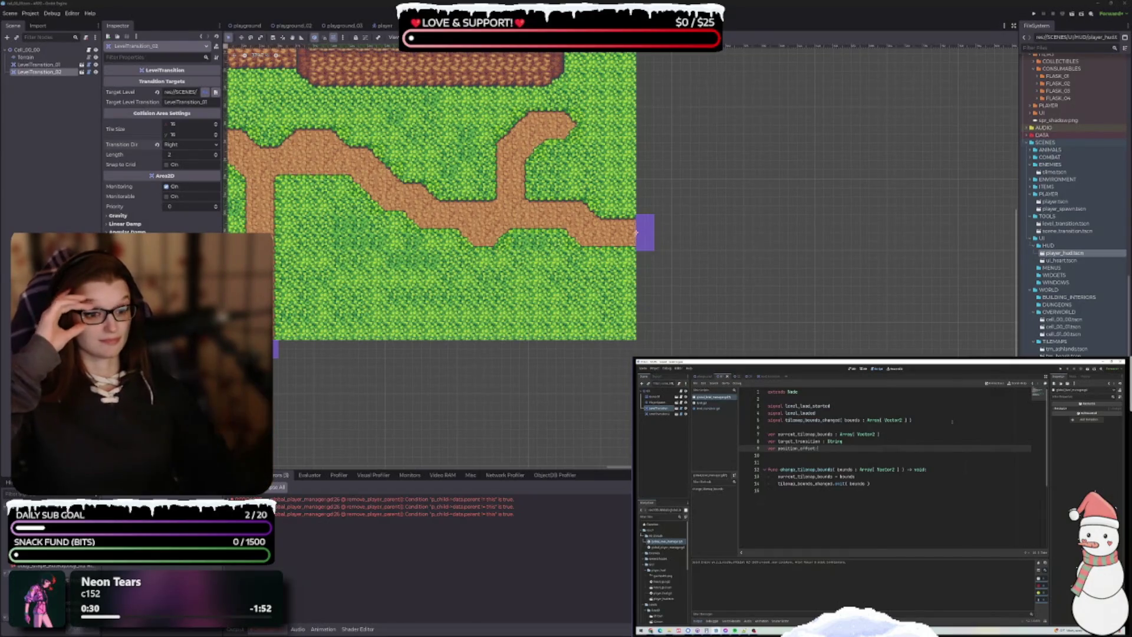
scroll(675, 310, up, 2)
scroll(577, 274, right, 3)
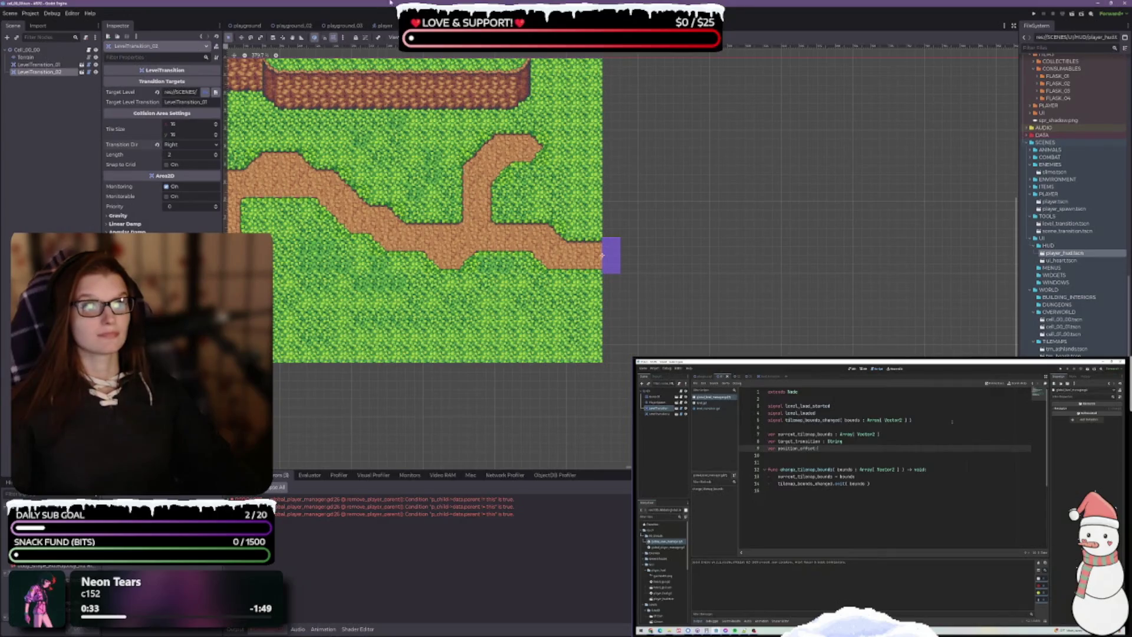
click(294, 25)
Step: Open cell_01_00 and pan its map to bring the stairs into view
scroll(453, 253, up, 4)
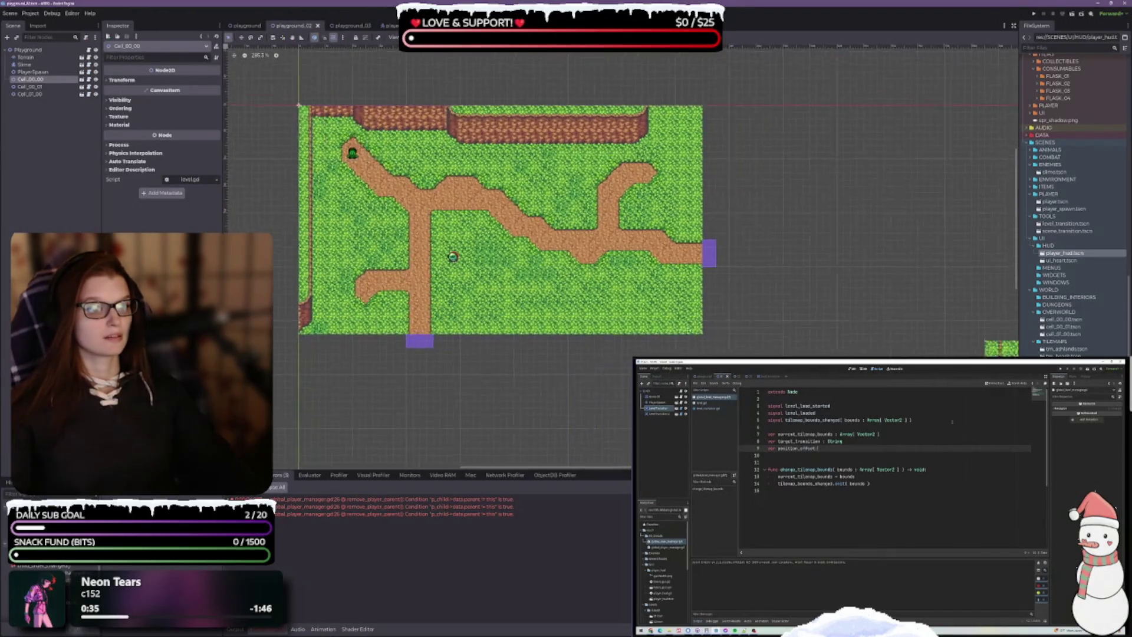
double_click(885, 342)
scroll(545, 177, up, 2)
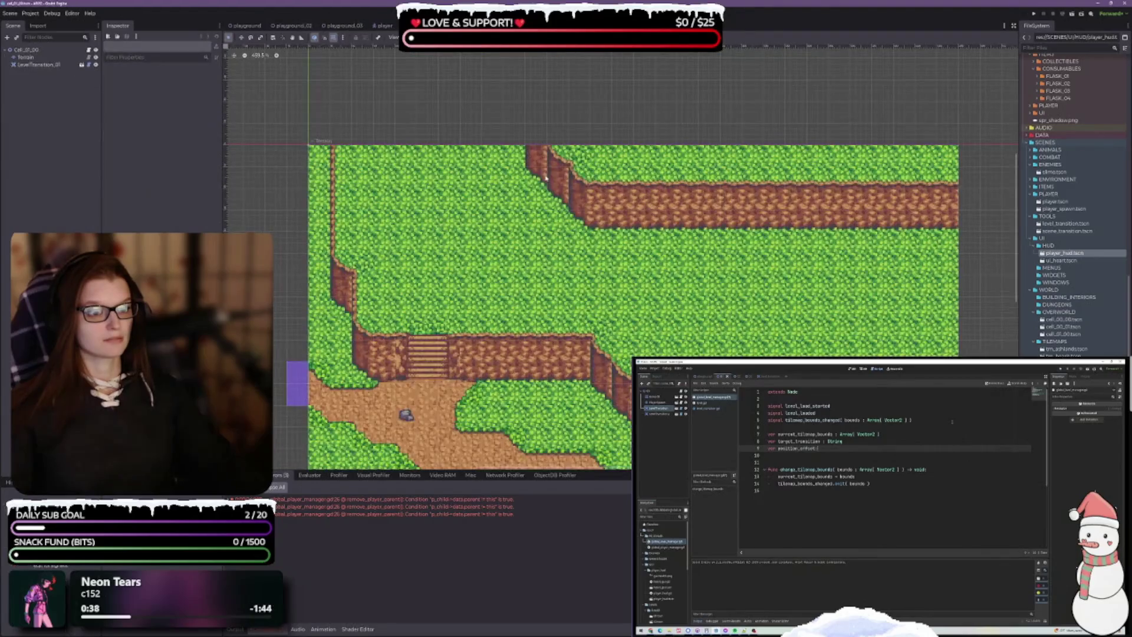
drag(503, 336, 576, 117)
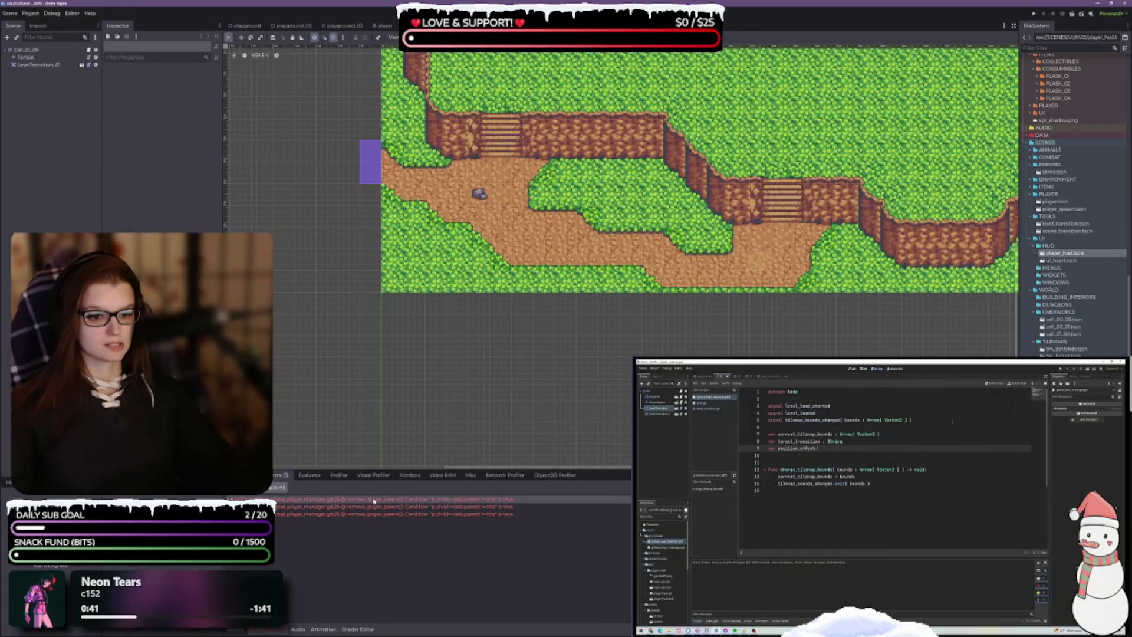
Step: Expand the first error's stack trace, then run playground_02 again
mouse_move(374, 502)
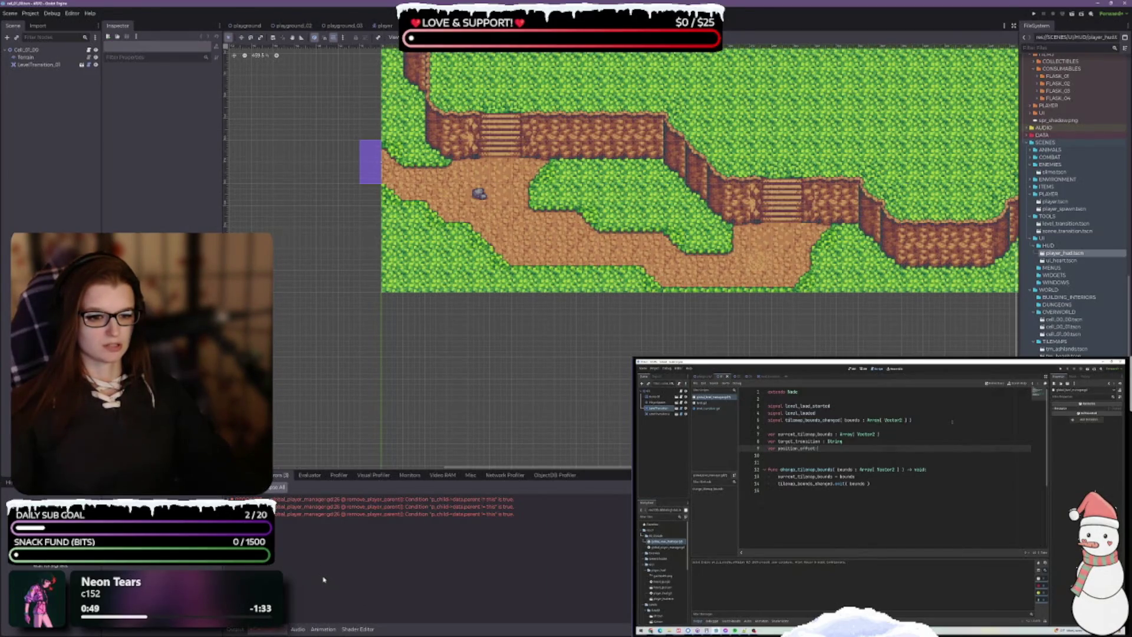
click(329, 499)
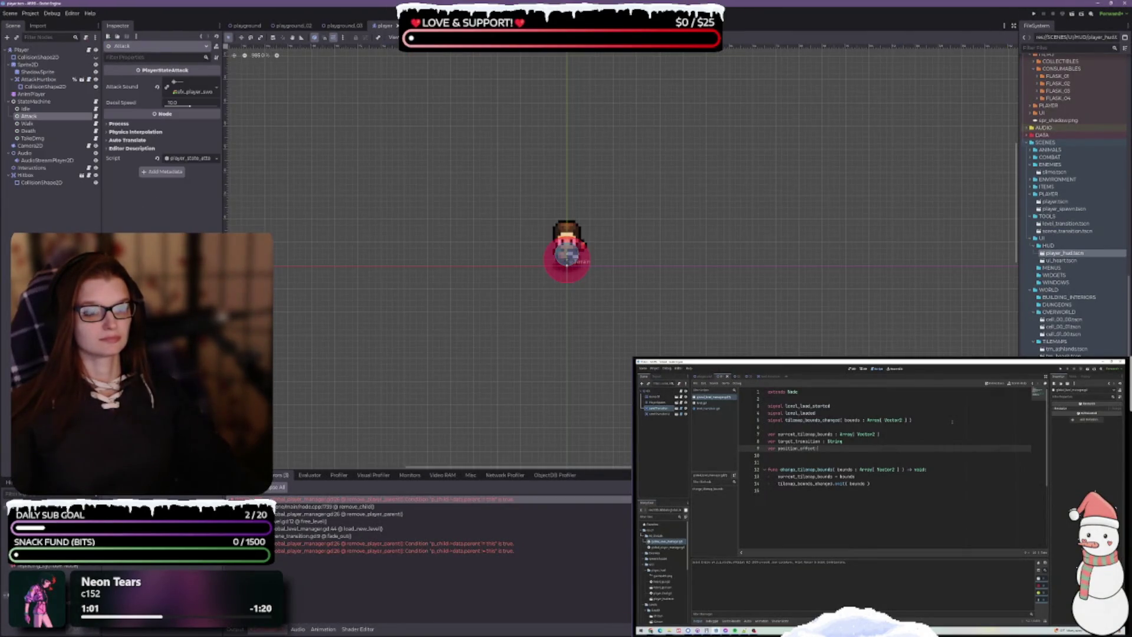
click(294, 26)
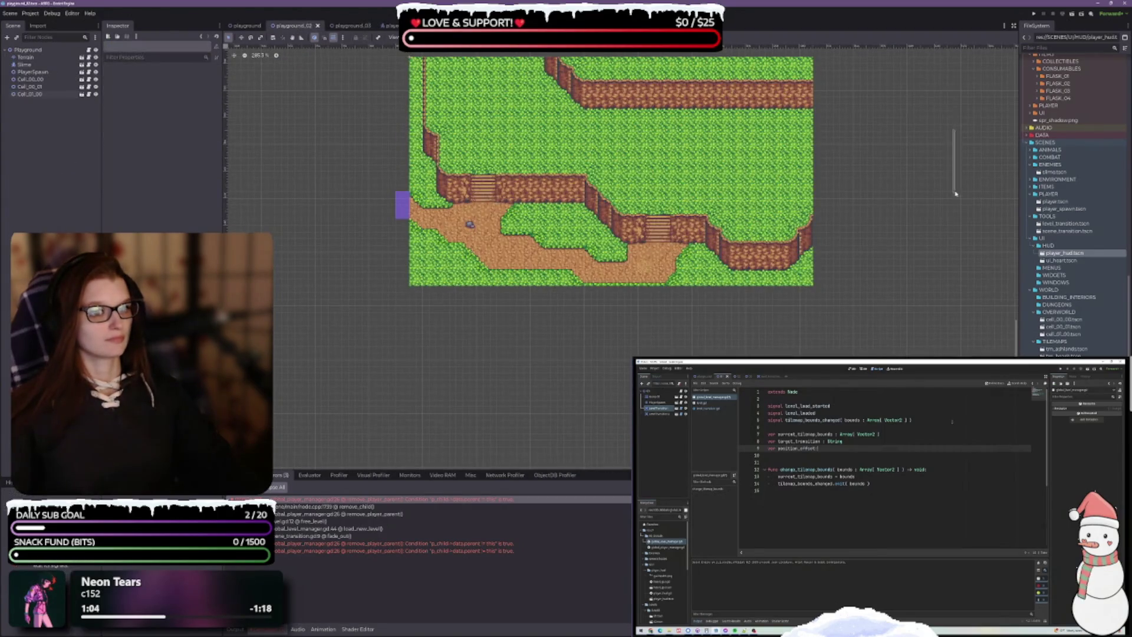
click(1072, 16)
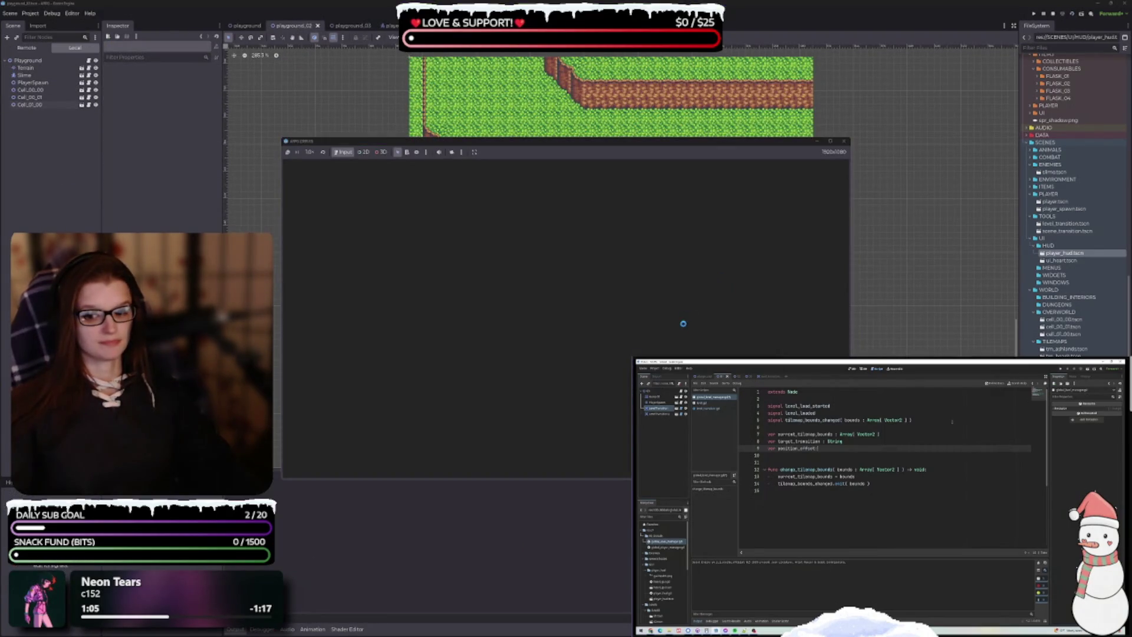
Step: Walk the player off the right edge into the stairs cell and down to its bottom edge
key(Down)
key(Right)
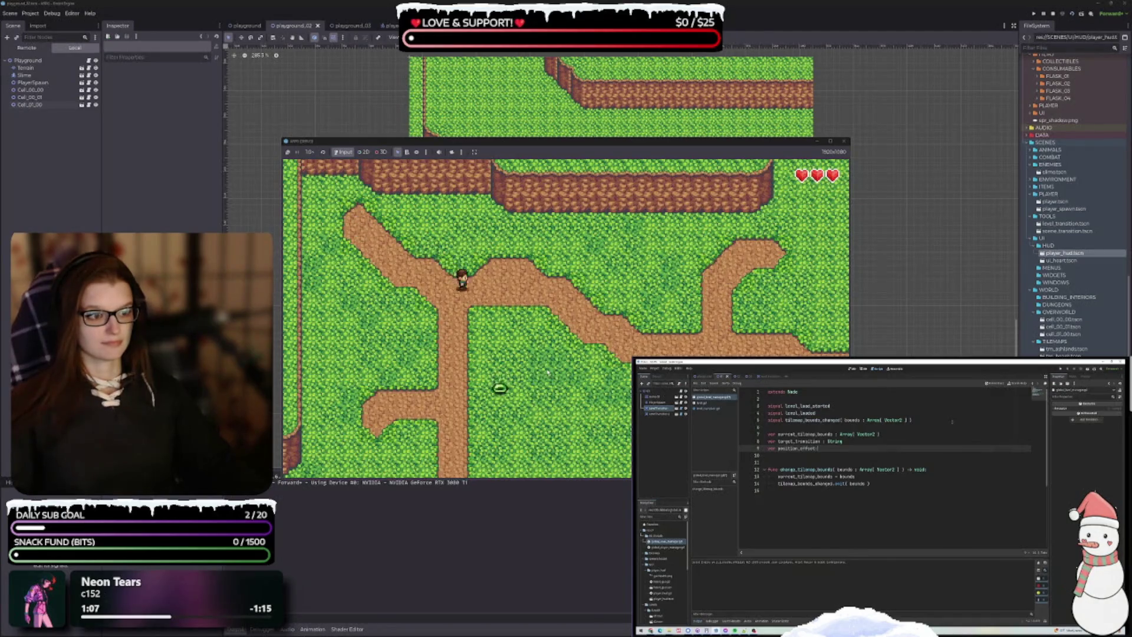
key(Right)
key(Down)
key(Right)
key(Down)
key(Left)
key(Down)
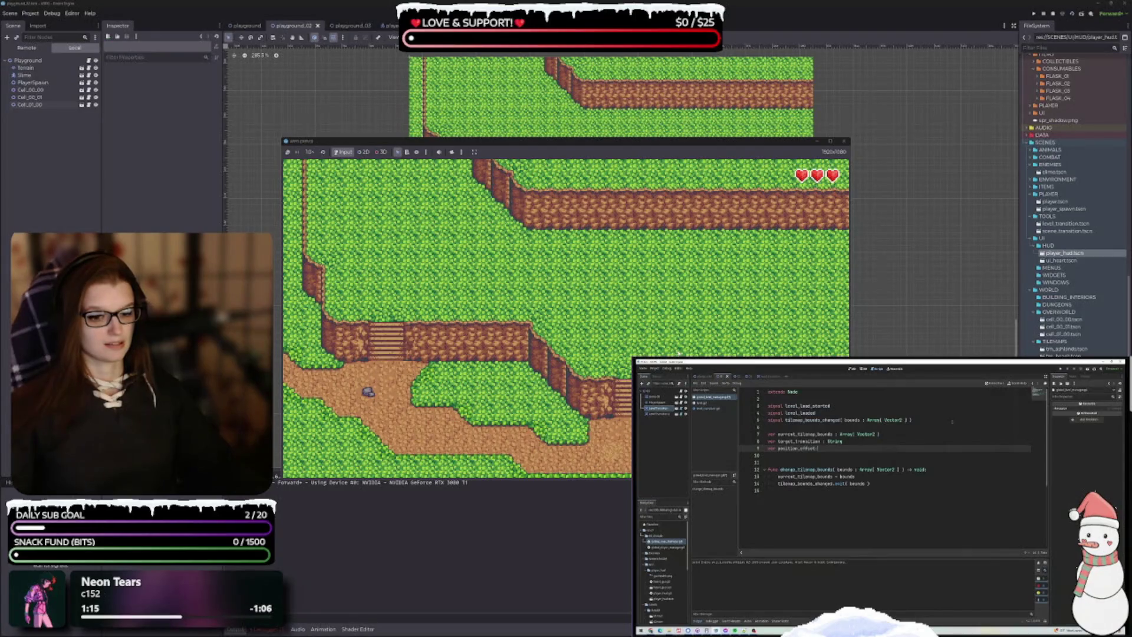
Step: Walk back up through the top edge, then down across the grass into the cell below, and stop
key(Up)
key(Right)
key(Up)
key(Up)
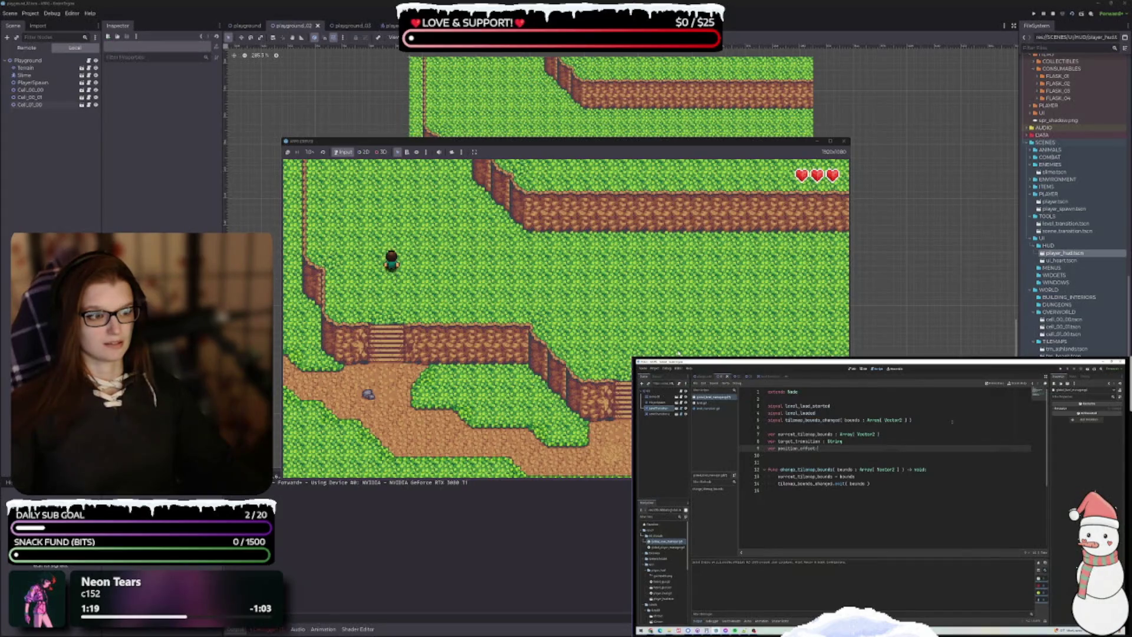
key(Up)
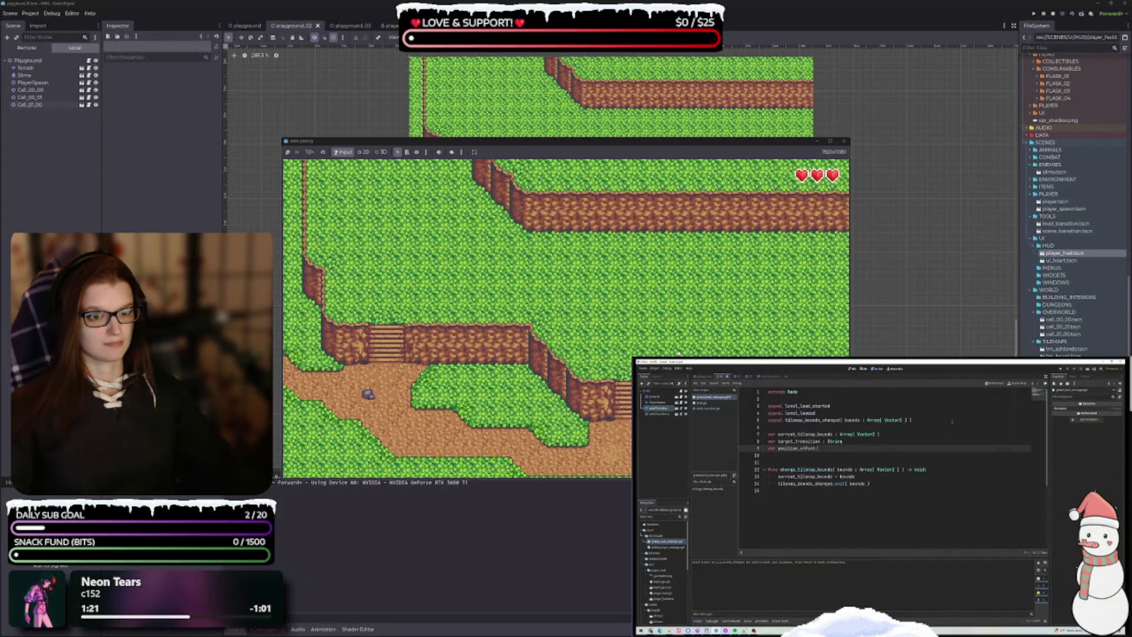
key(Down)
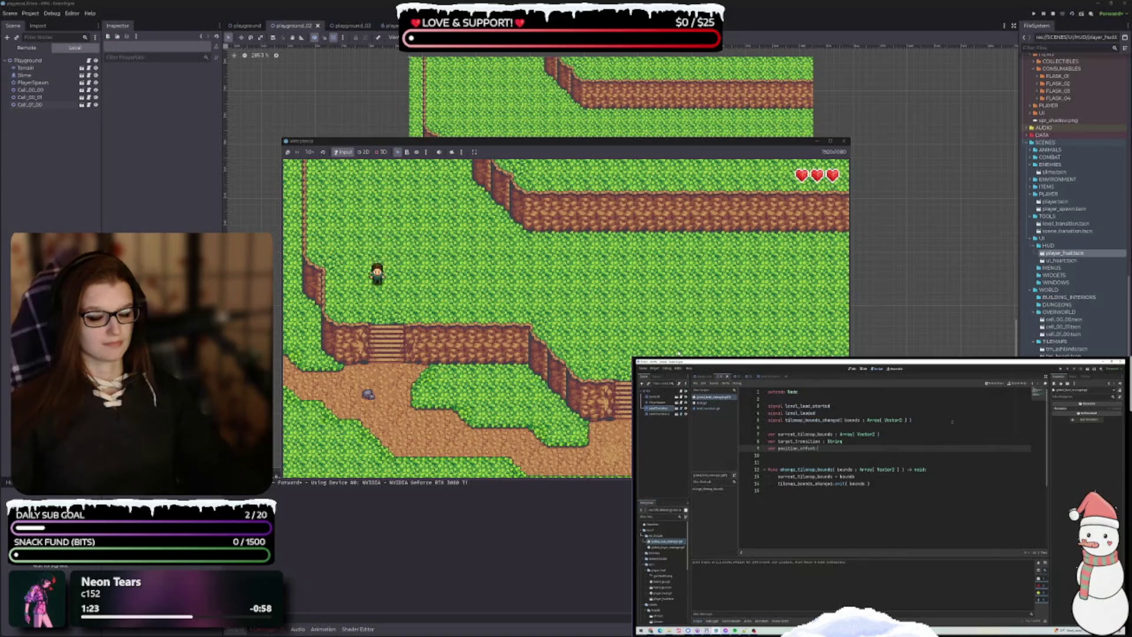
key(Left)
key(Left)
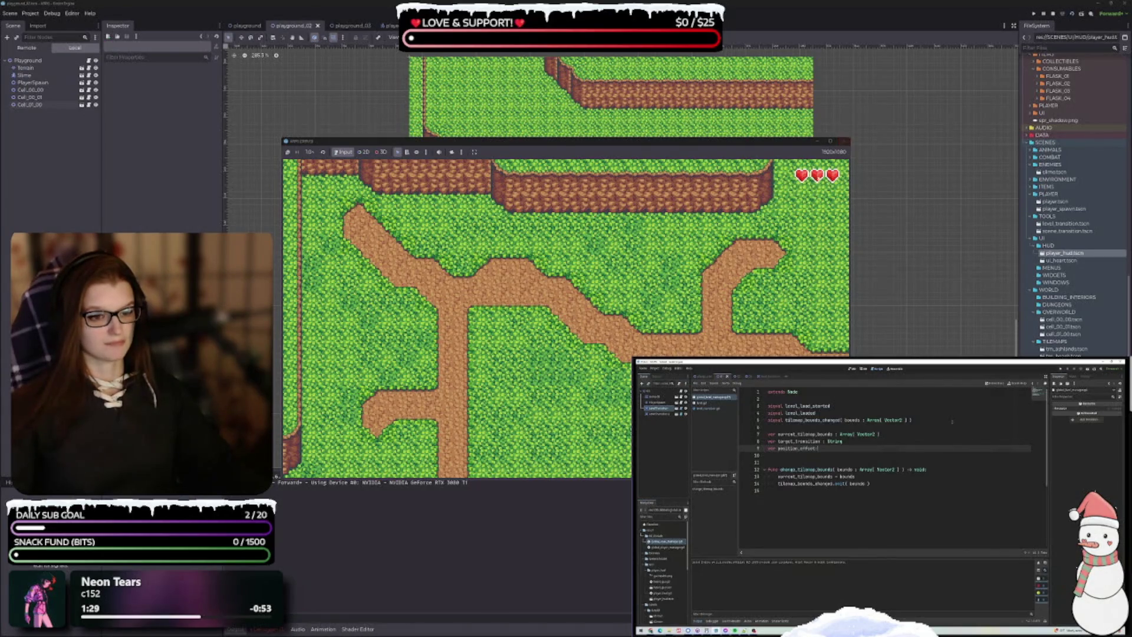
key(Down)
key(Left)
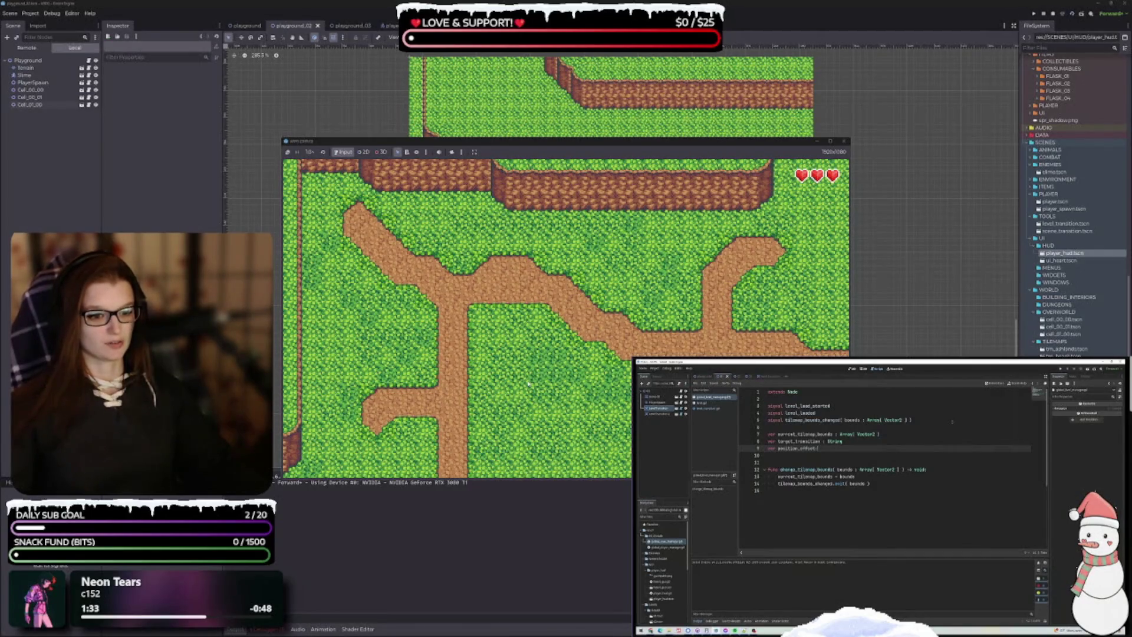
key(Down)
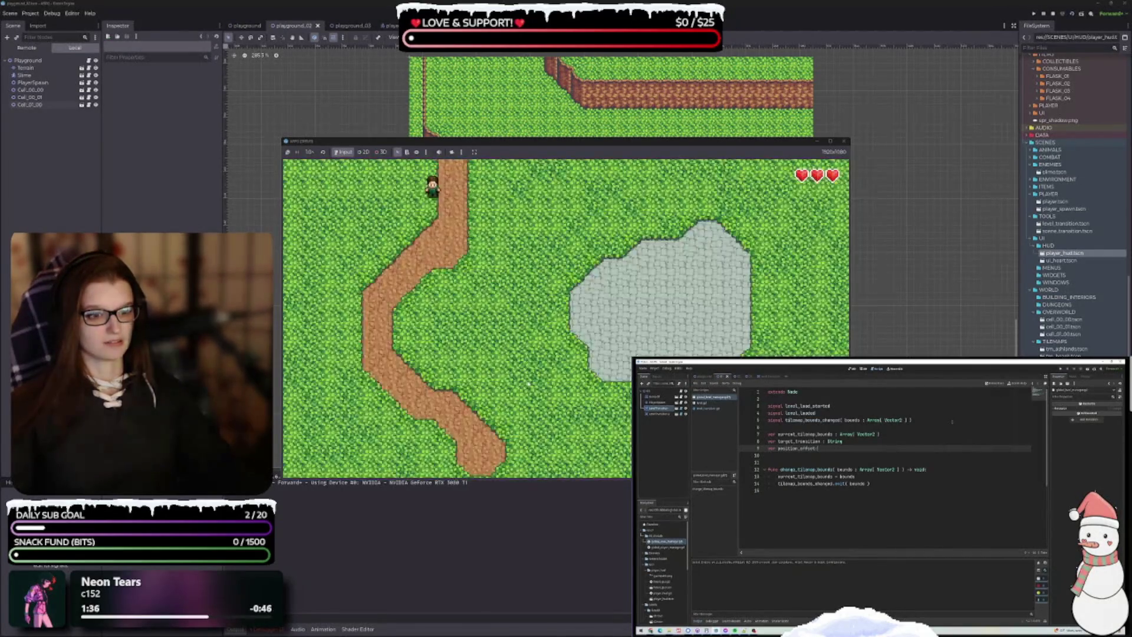
click(844, 141)
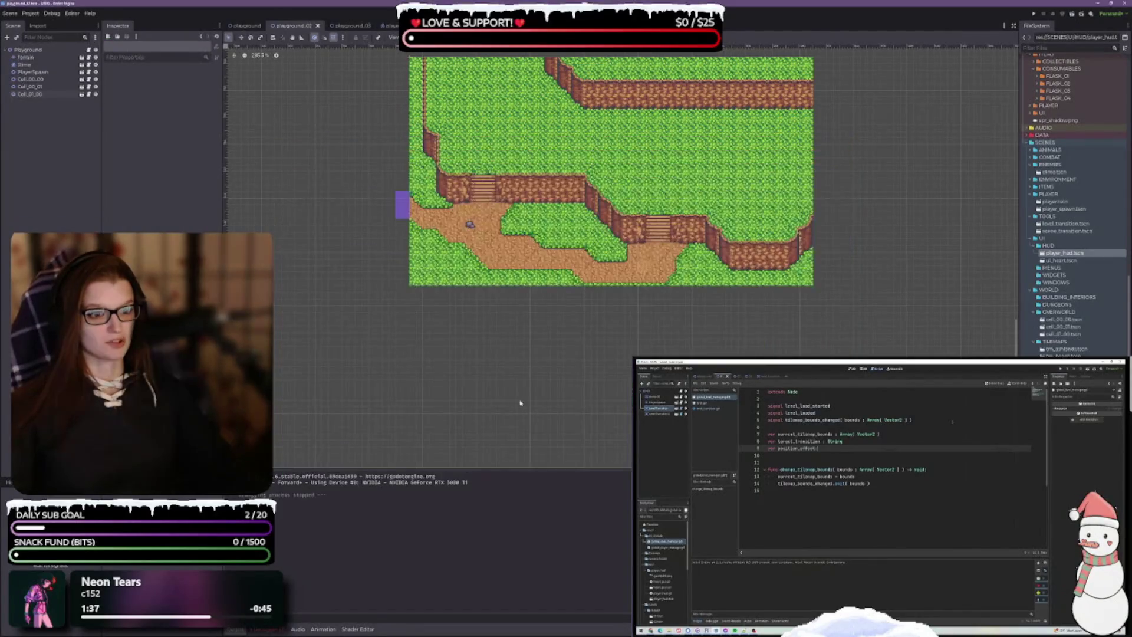
Step: Open the Errors list and jump to the remove_player_parent error's source line
drag(487, 323, 488, 325)
click(260, 629)
double_click(346, 499)
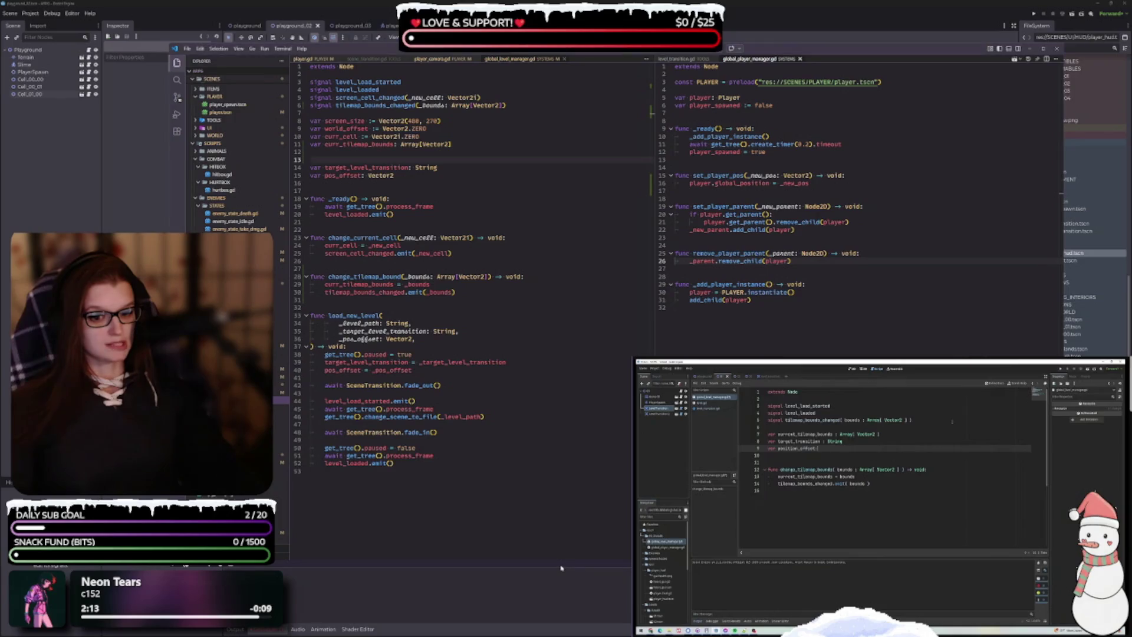
Step: Resize the log panel to read the remove_player_parent errors and remove_child documentation
mouse_move(560, 568)
mouse_down()
mouse_move(550, 498)
mouse_move(551, 507)
mouse_up()
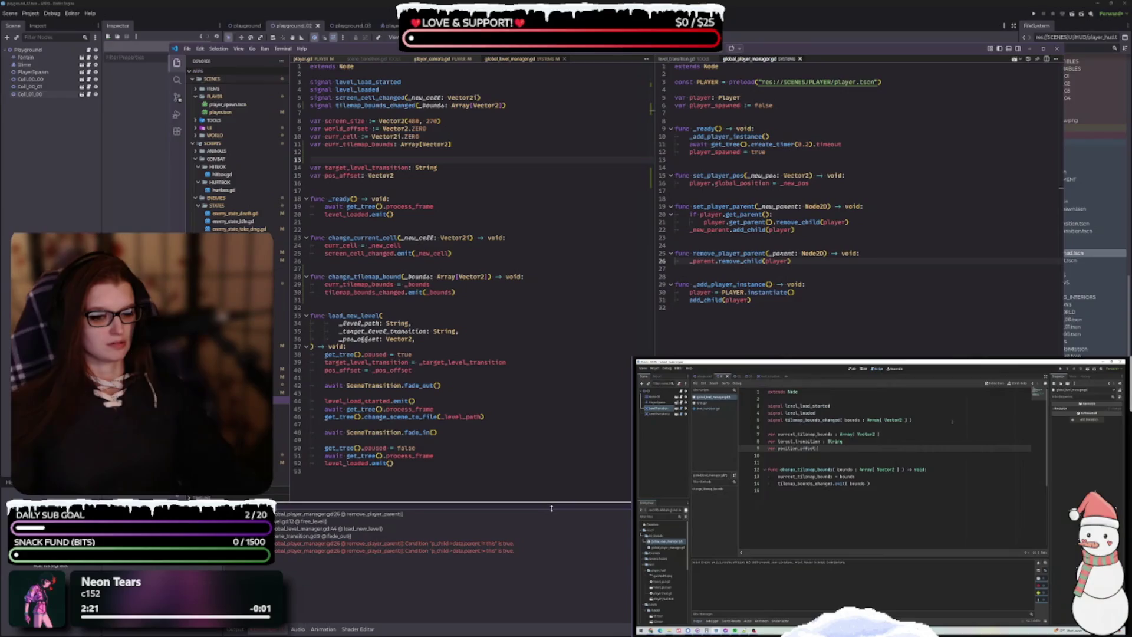
drag(551, 507, 549, 516)
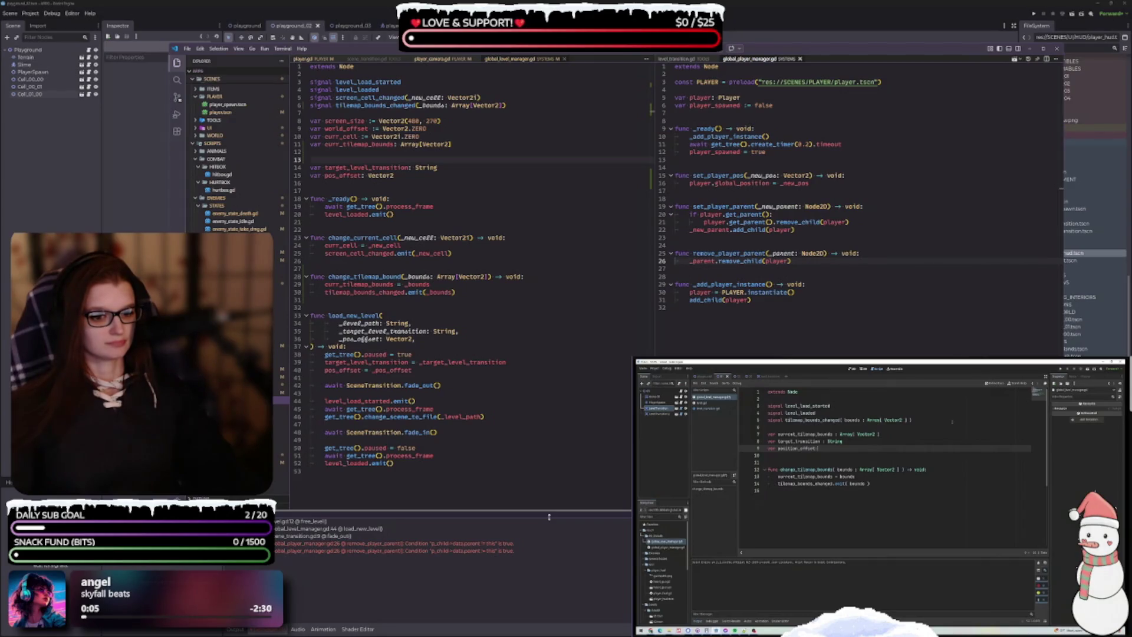
drag(549, 517, 550, 523)
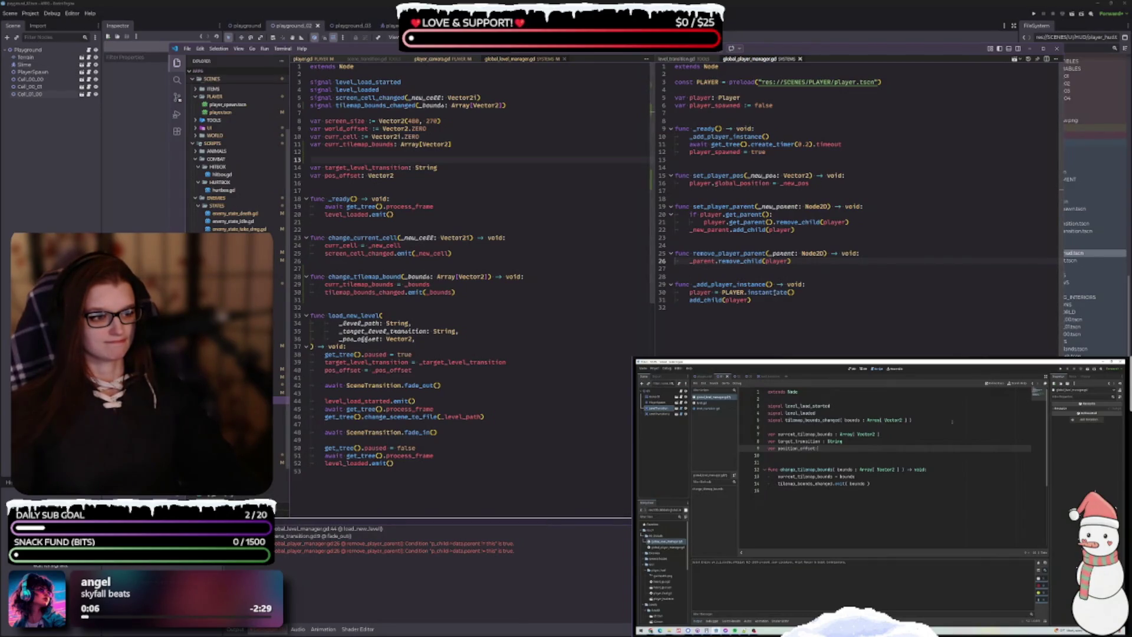
mouse_move(743, 263)
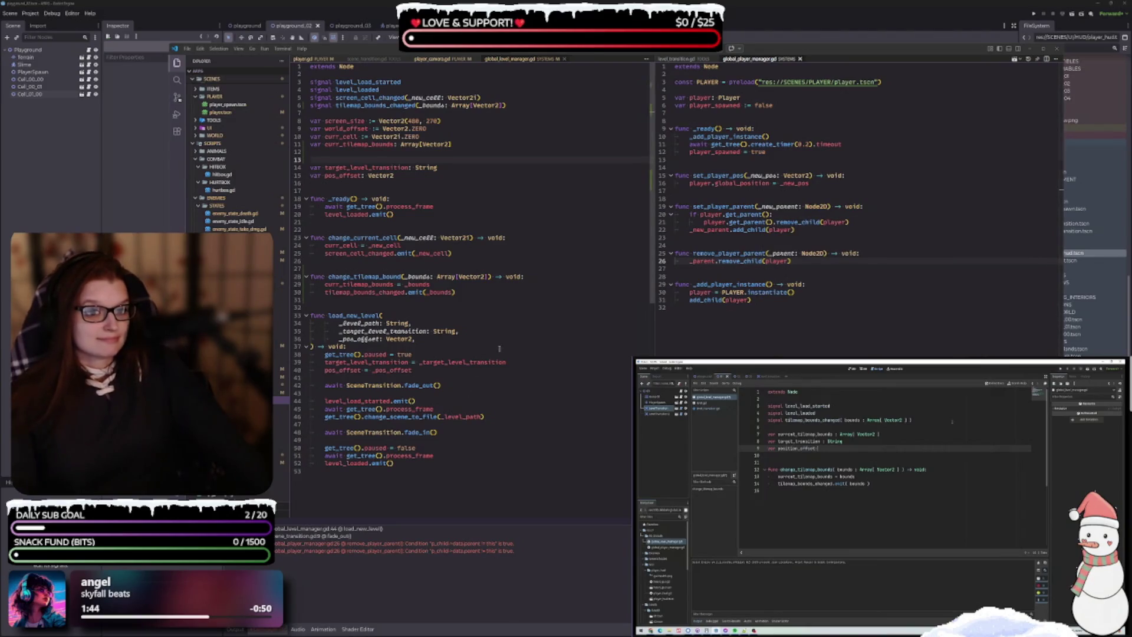
key(alt+Tab)
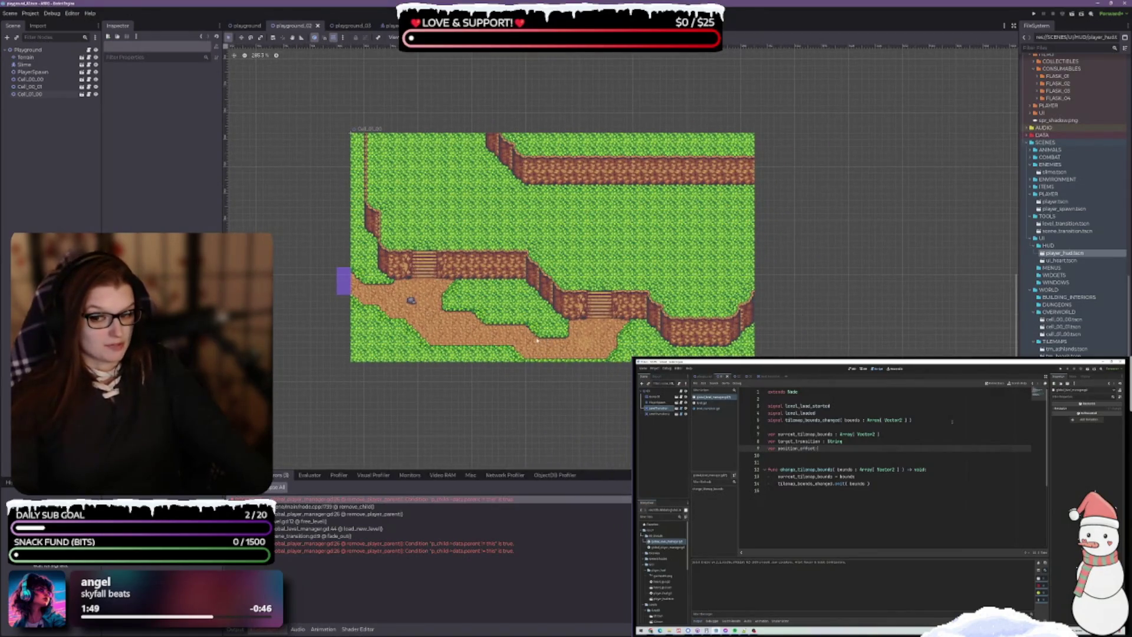
Step: Scroll the Scene Manager tutorial page and play its video full screen
scroll(878, 495, down, 5)
scroll(1038, 560, down, 2)
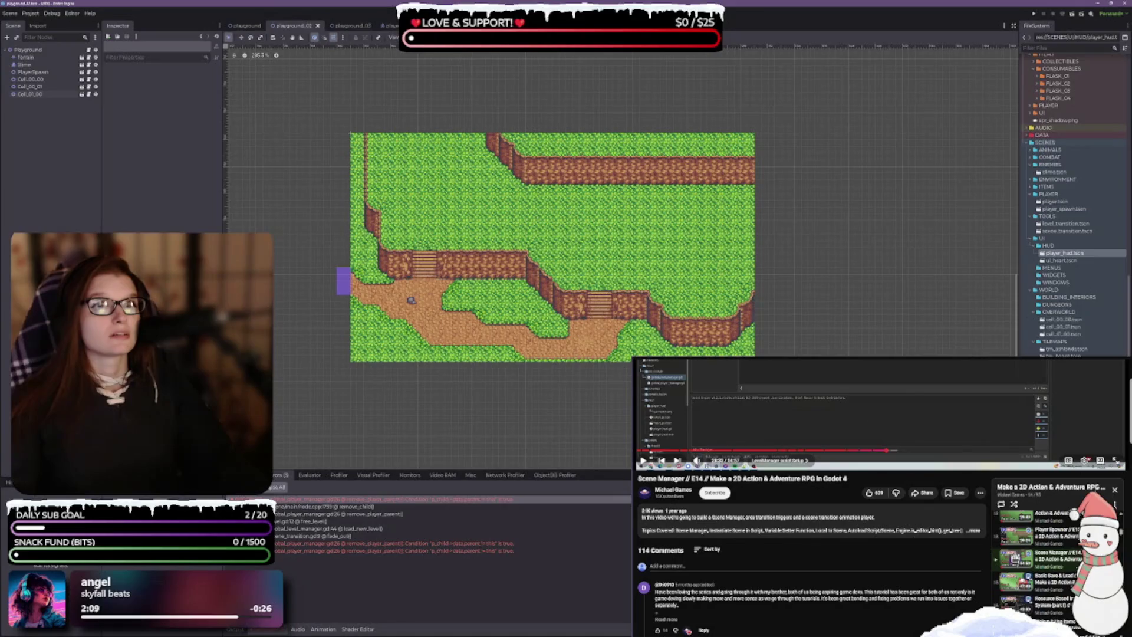
key(f)
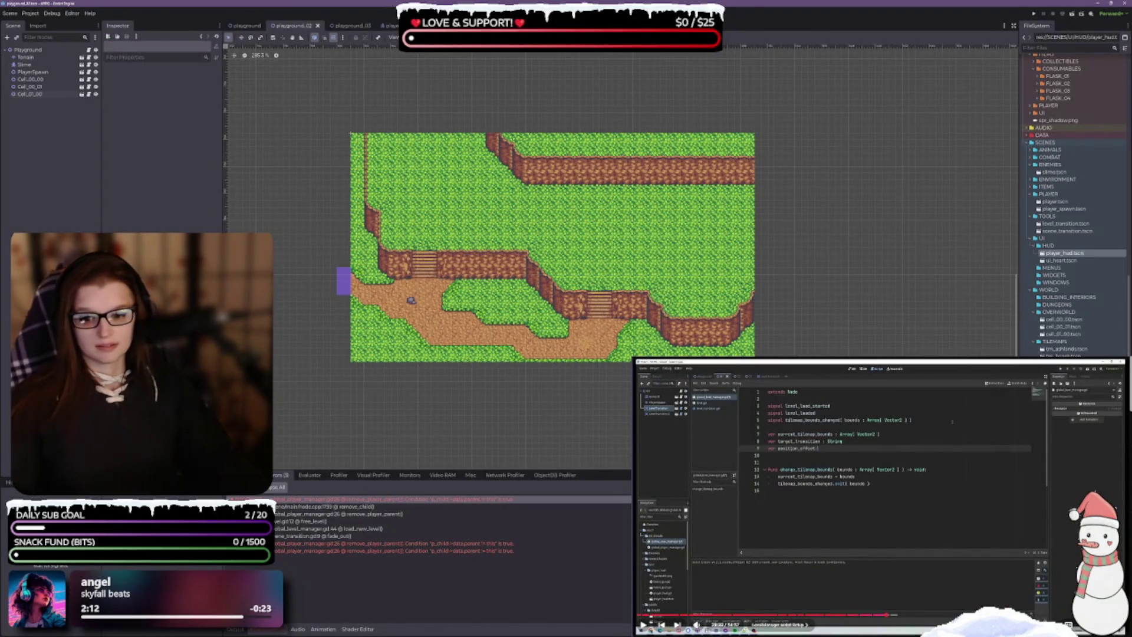
key(alt+Tab)
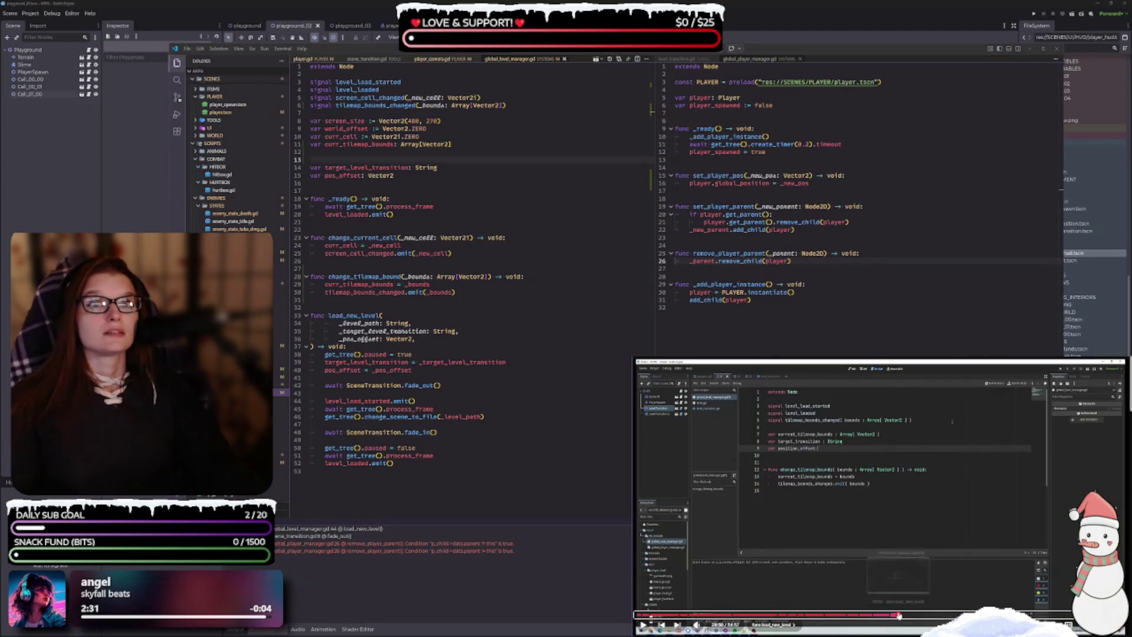
Step: Skip the tutorial video ahead to its player-placement code
click(898, 615)
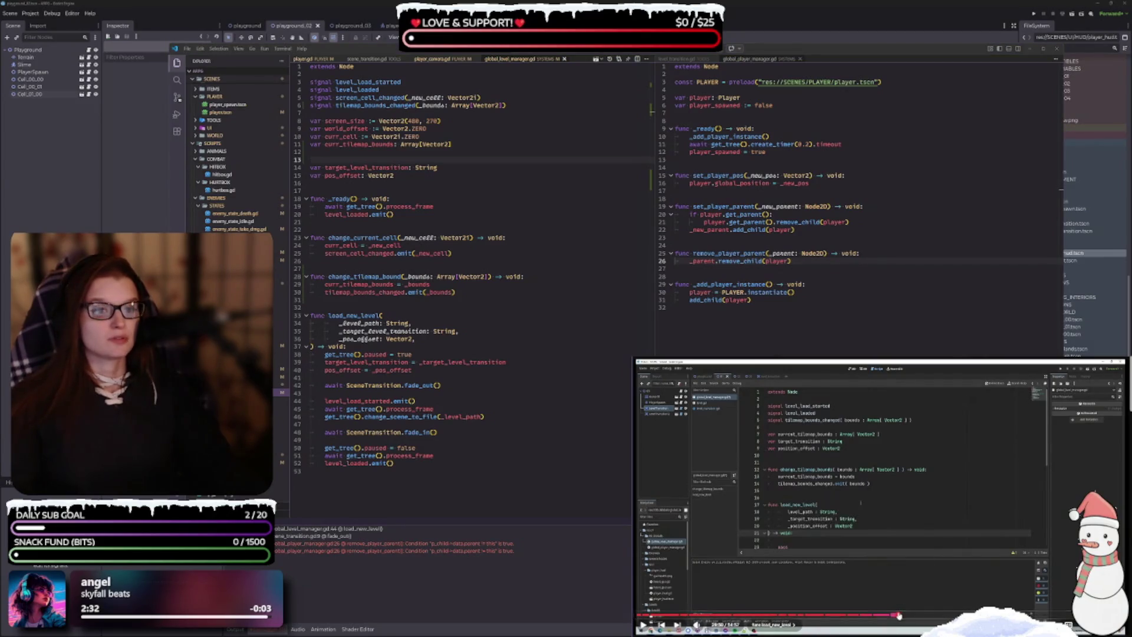
click(911, 615)
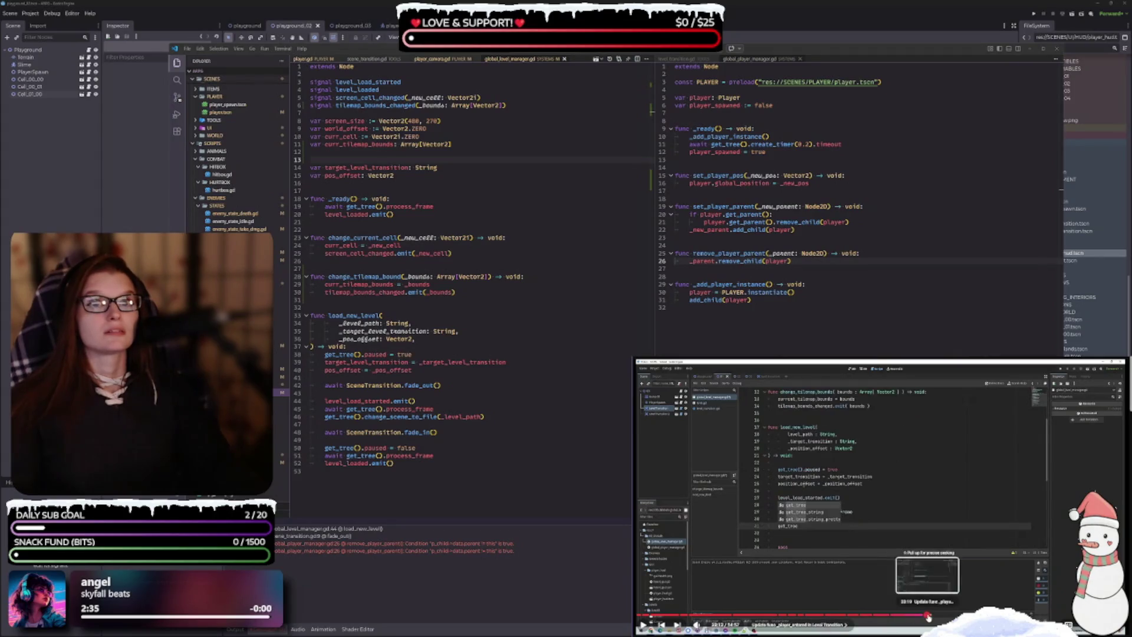
click(927, 615)
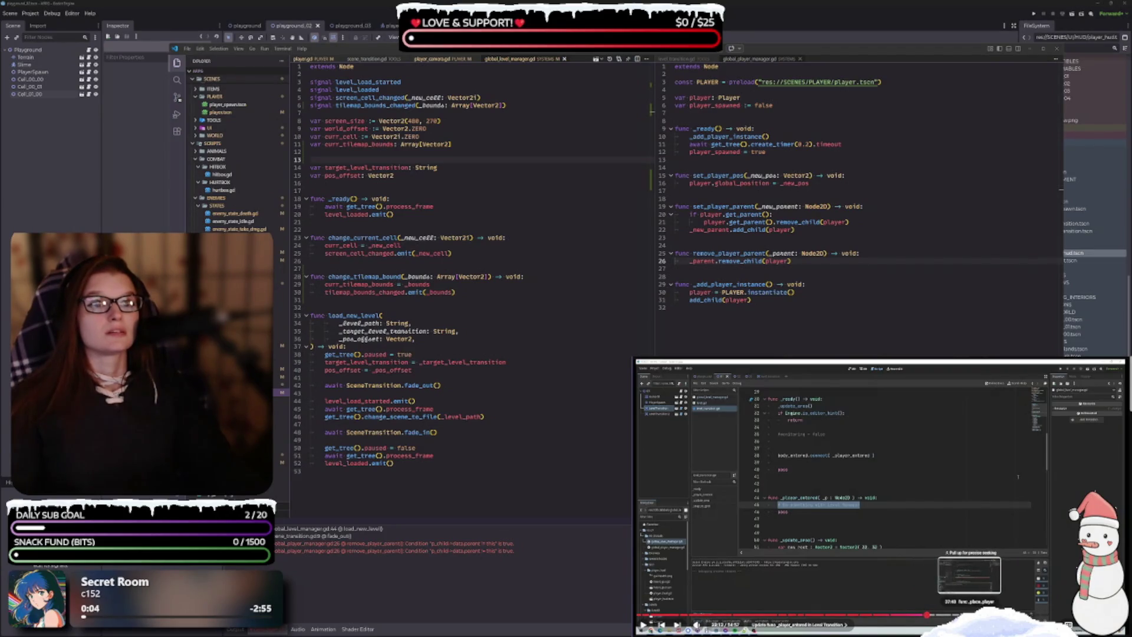
click(977, 615)
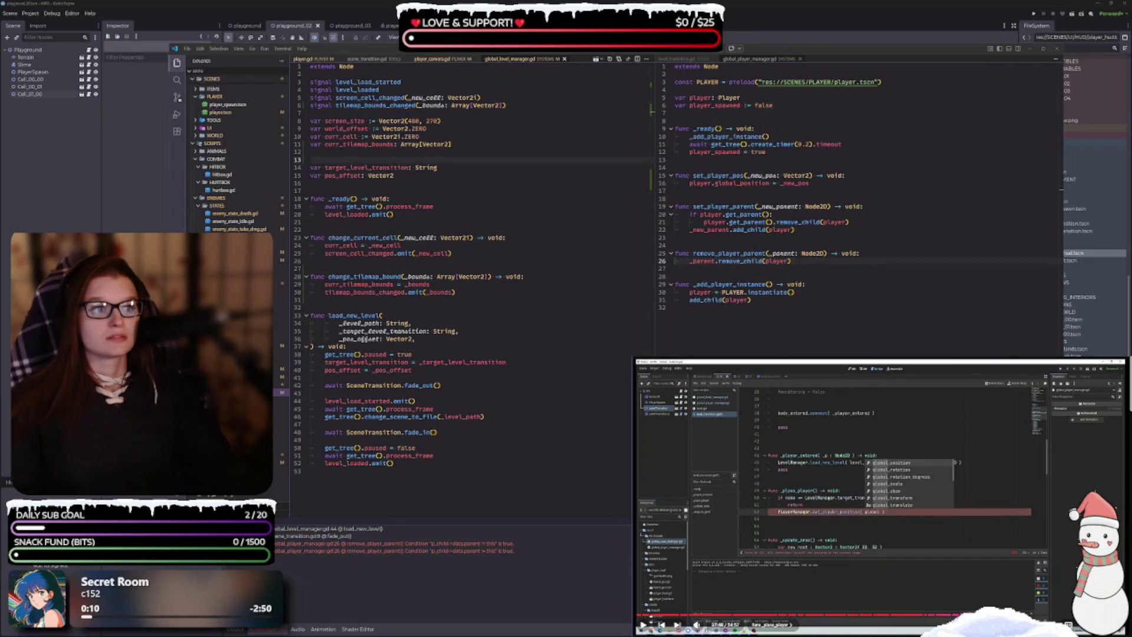
Step: Show level_transition.gd from its top beside the level manager and exit fullscreen
click(676, 59)
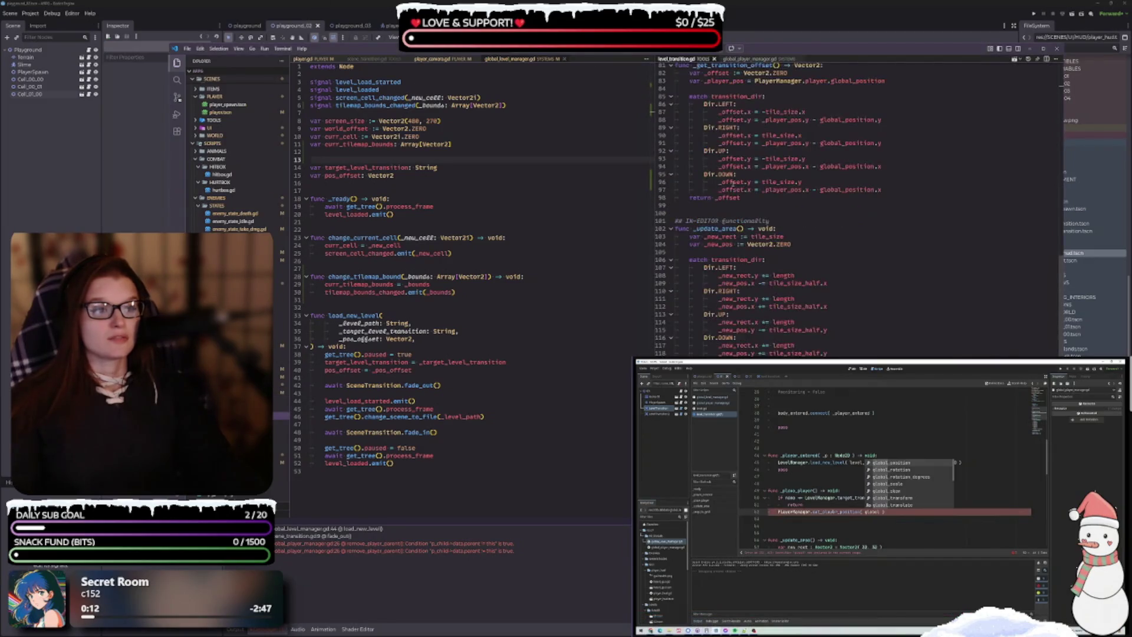
scroll(802, 332, up, 10)
scroll(778, 331, up, 5)
scroll(779, 330, up, 10)
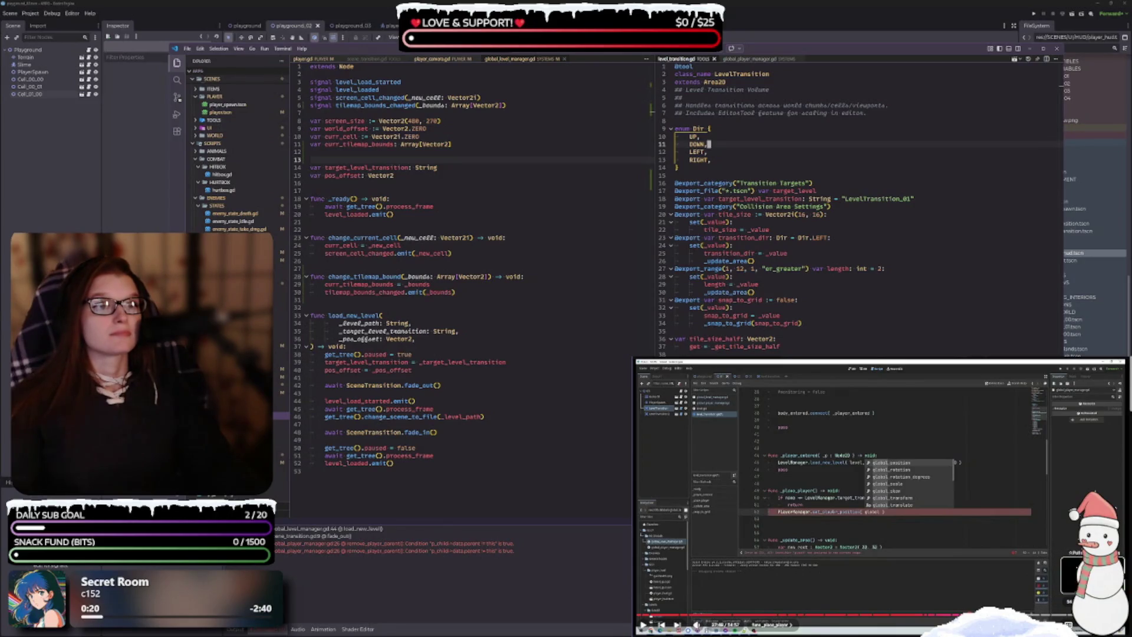
key(Escape)
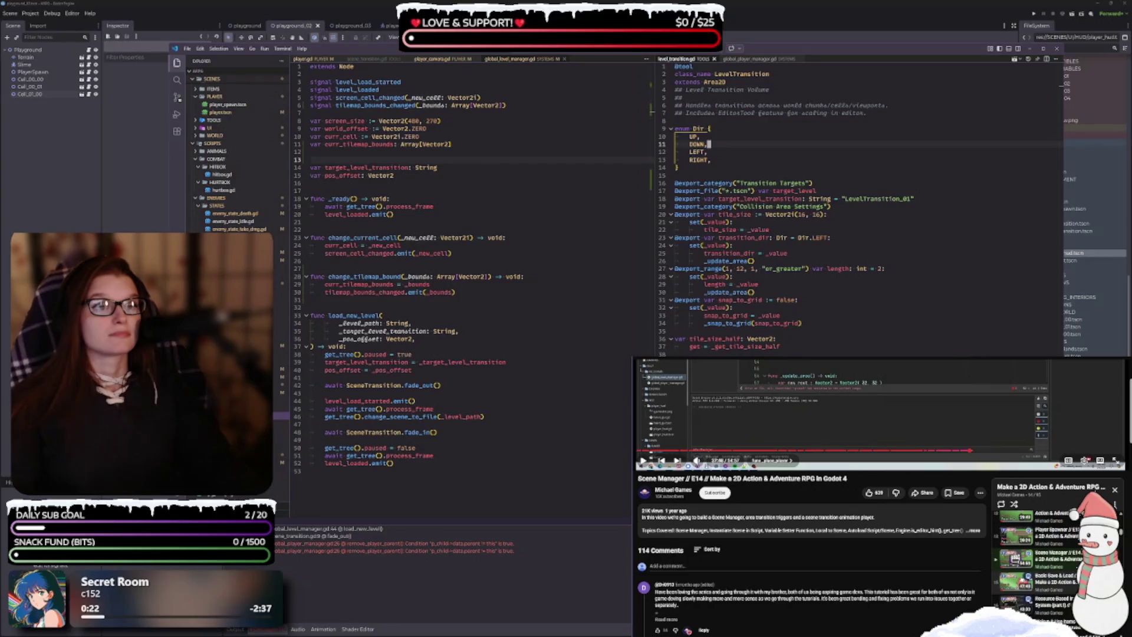
Step: Play another tutorial playlist video full screen, pause it, then highlight every process_frame use
click(1066, 585)
key(f)
click(814, 487)
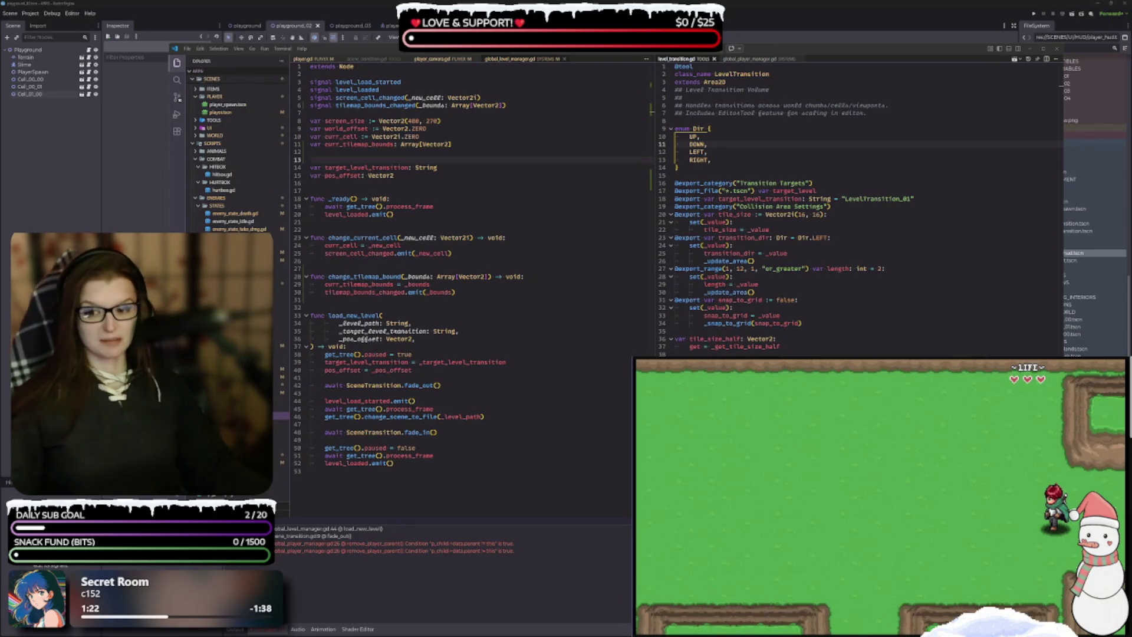
double_click(409, 455)
Step: Clear the process_frame highlights and switch back to the Godot editor
click(393, 464)
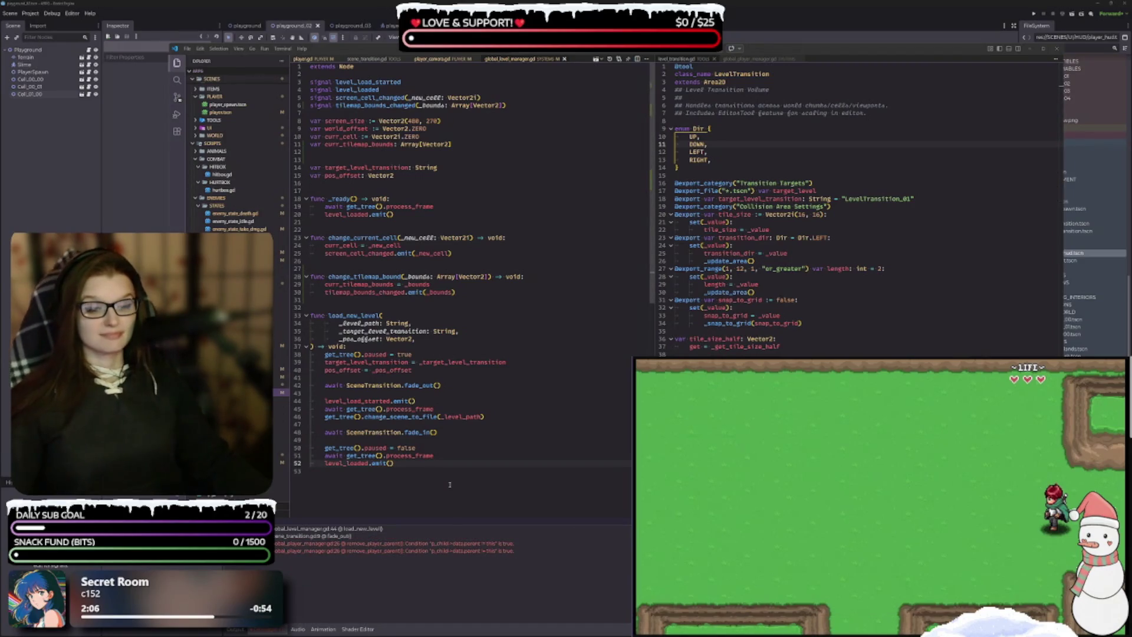
click(341, 575)
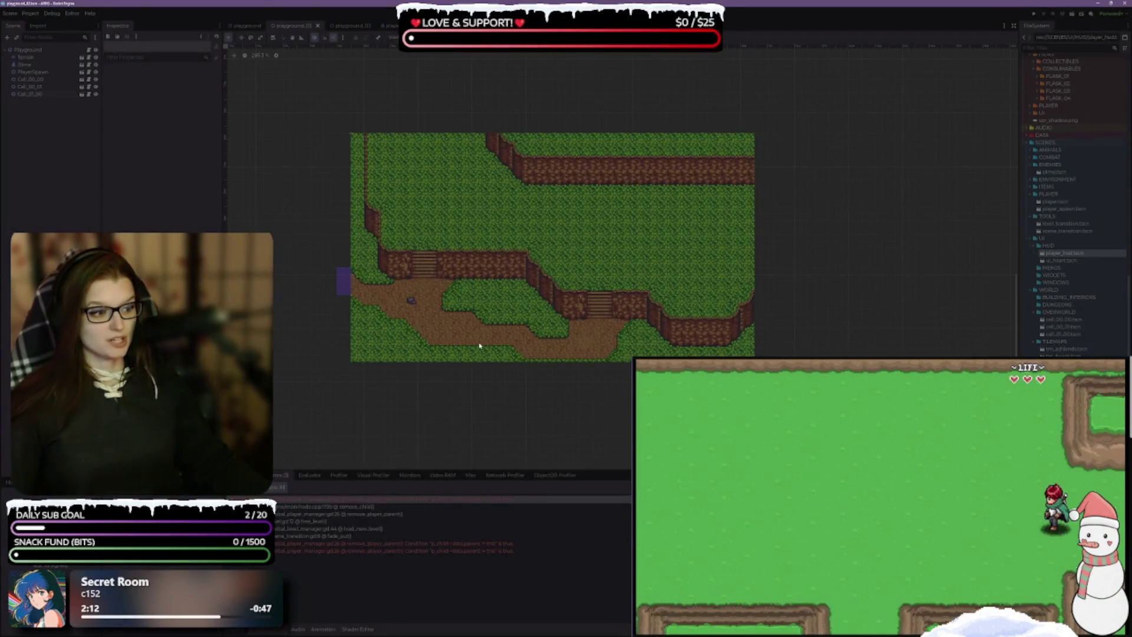
Step: Close the code editor and reopen the ARPG project
key(alt+Tab)
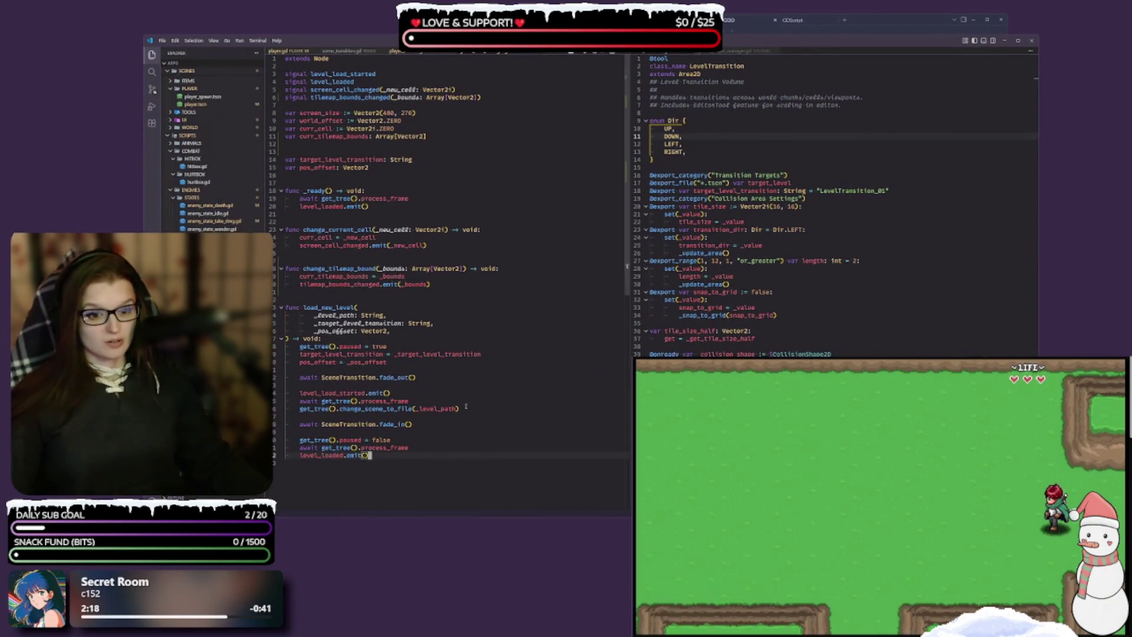
click(1032, 41)
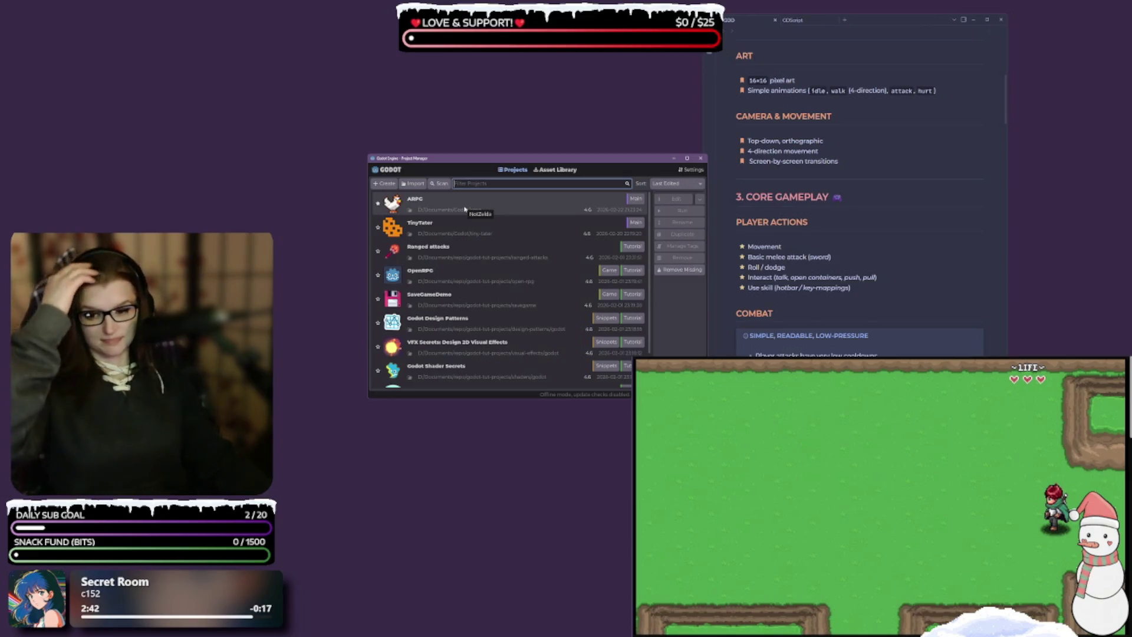
double_click(477, 211)
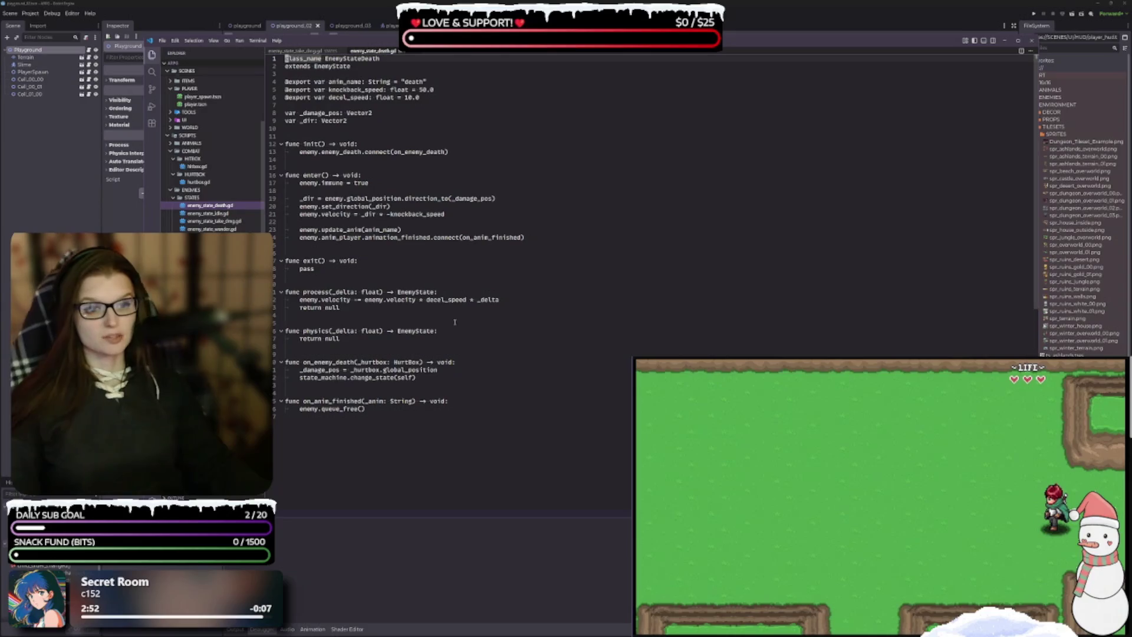
Step: Collapse the Debugger panel and open the playground level scene tab
key(alt+Tab)
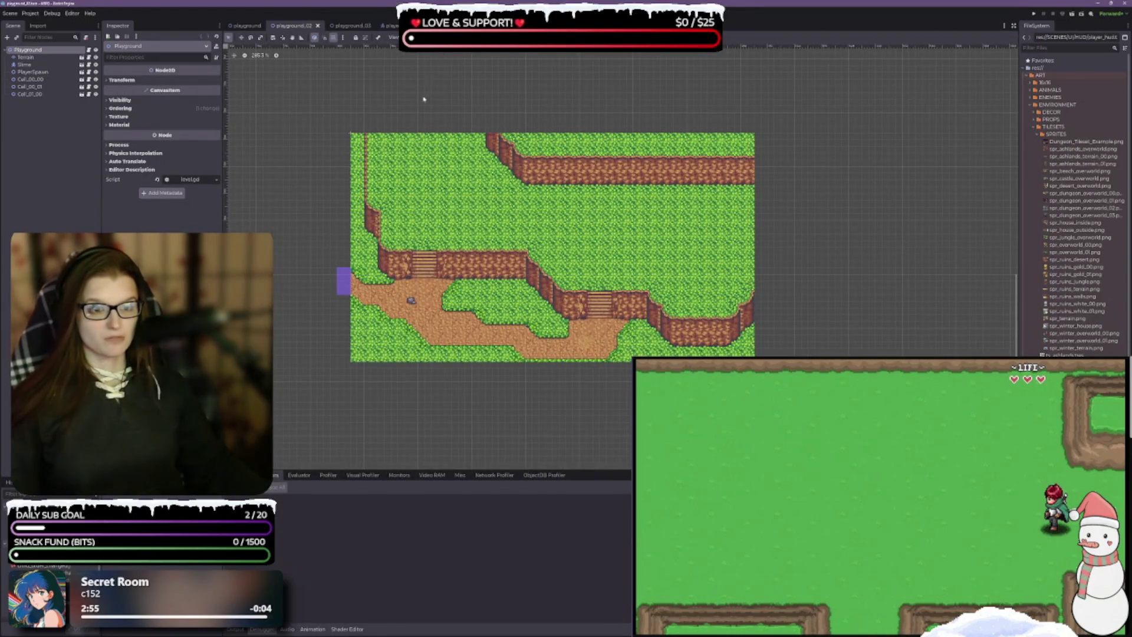
click(317, 365)
key(ctrl+j)
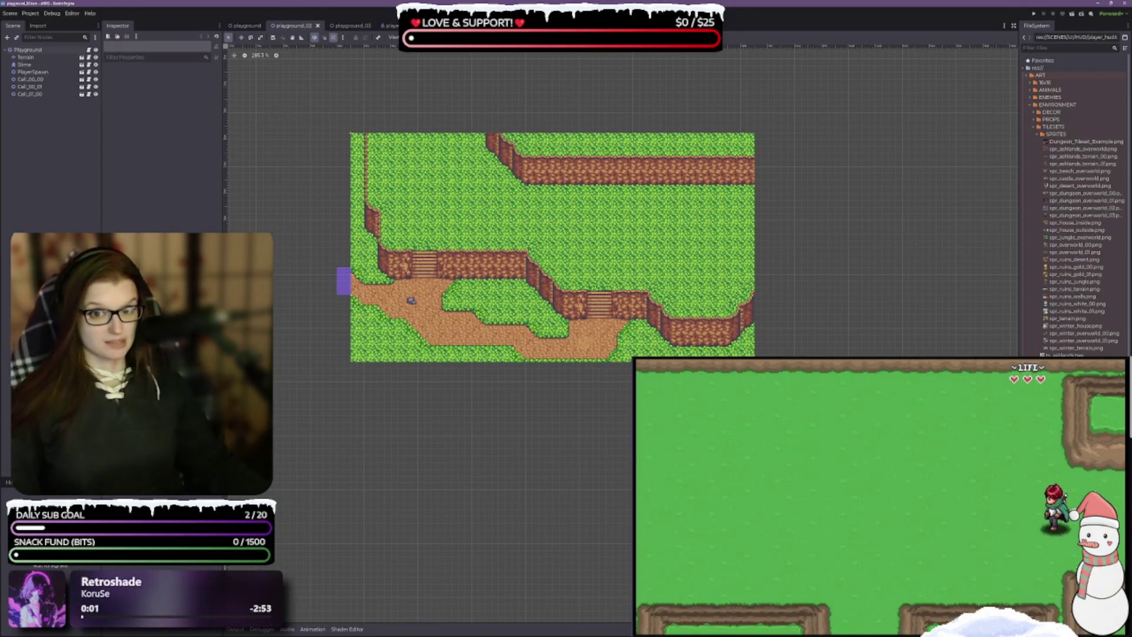
click(245, 26)
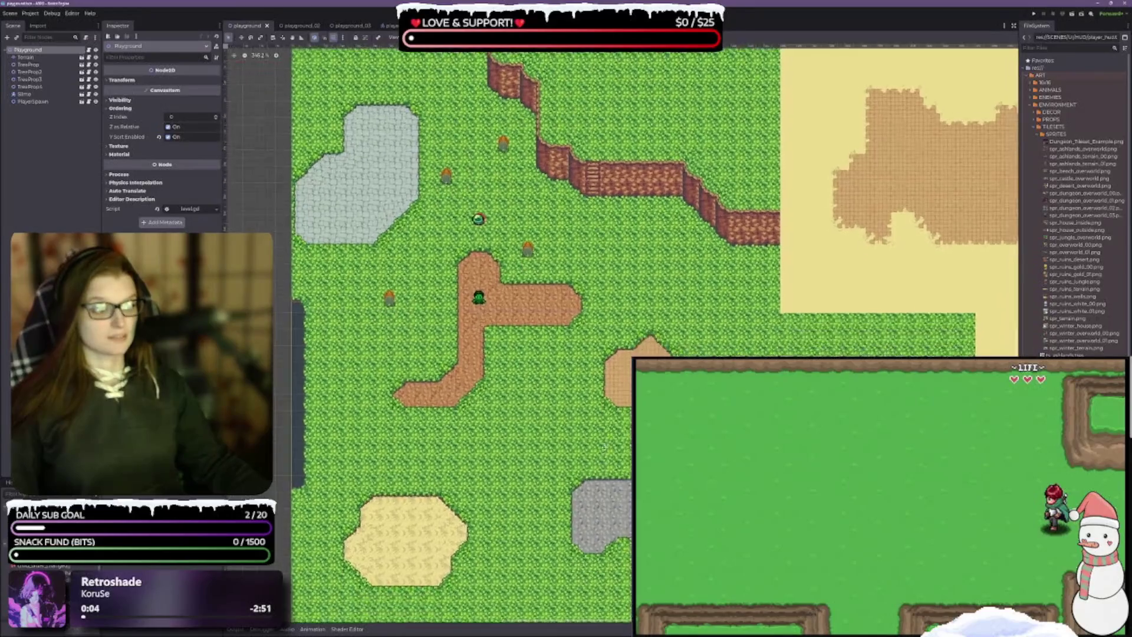
Step: Zoom and pan across the playground overworld map, then switch to GitHub Desktop
scroll(603, 447, down, 1)
drag(574, 401, 536, 404)
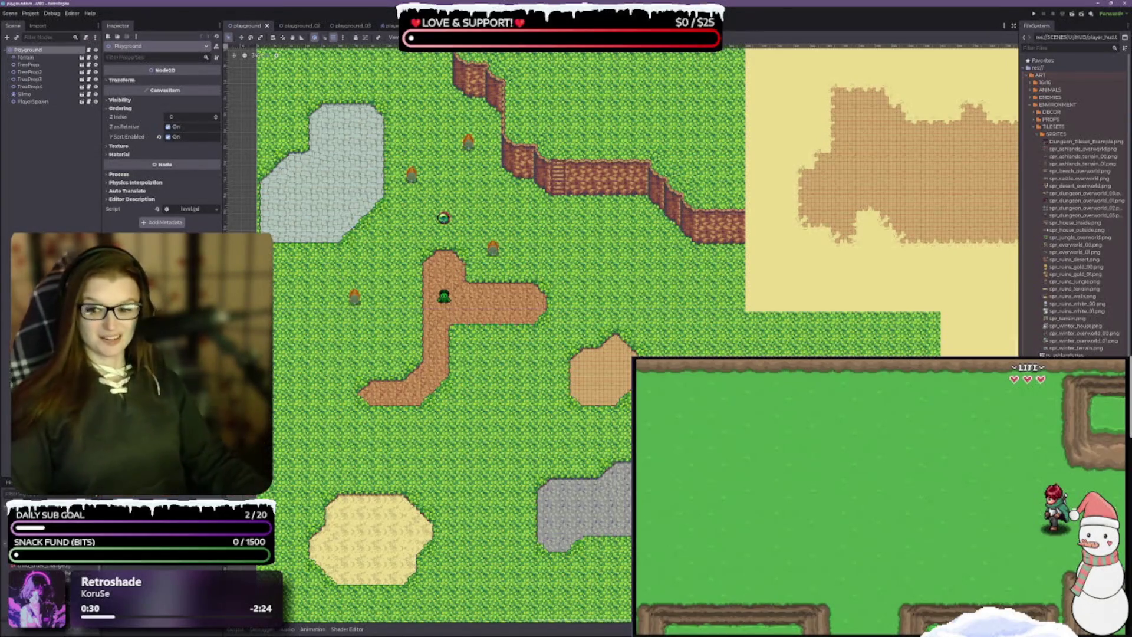
drag(674, 277, 686, 305)
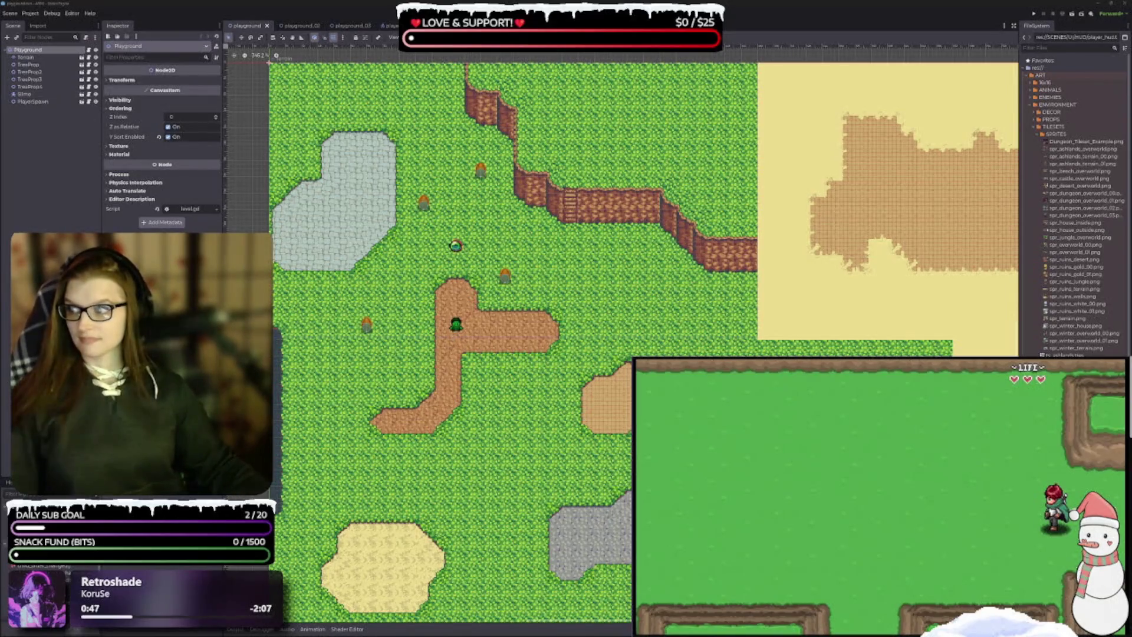
key(alt+Tab)
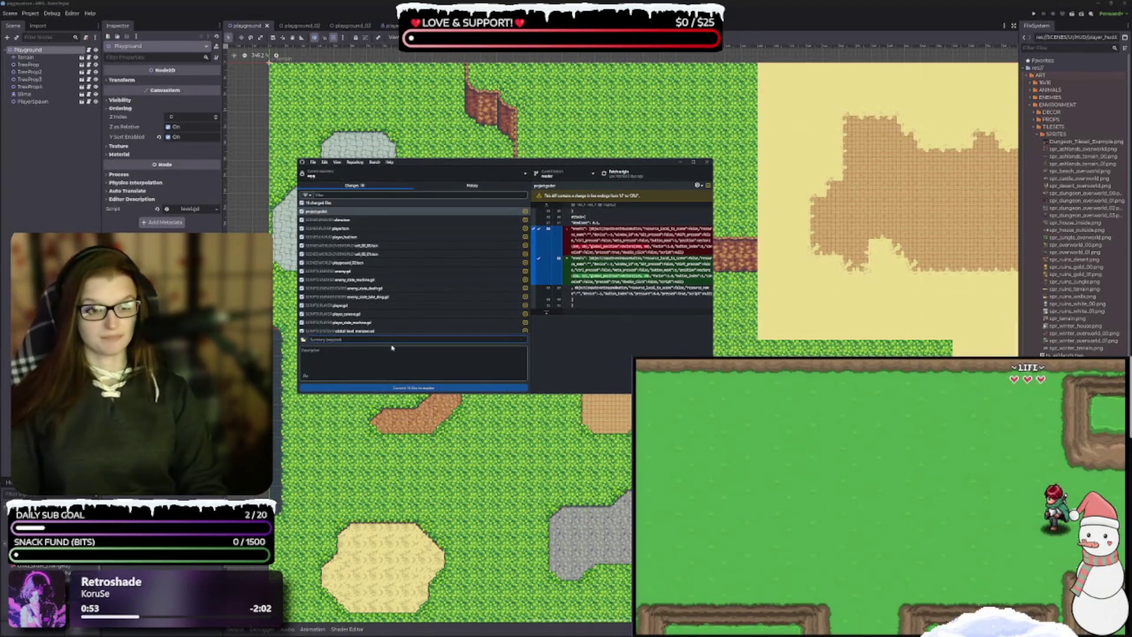
Step: Write a commit summary about fixes from the code cleanup/refactor and add a description
text(fi)
text(xed)
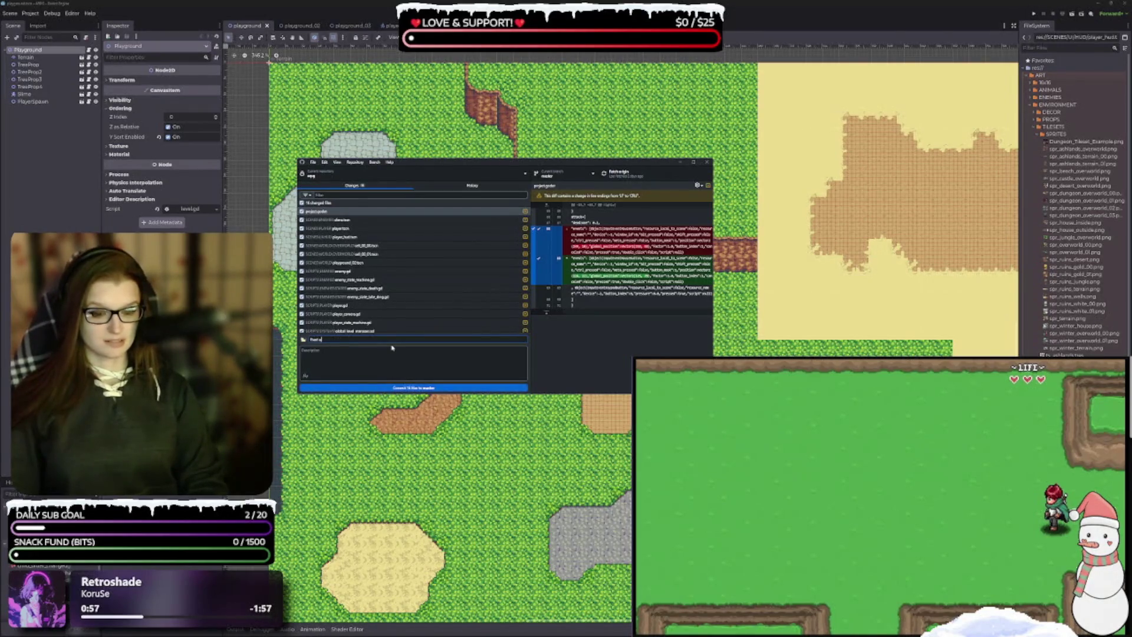
text( b)
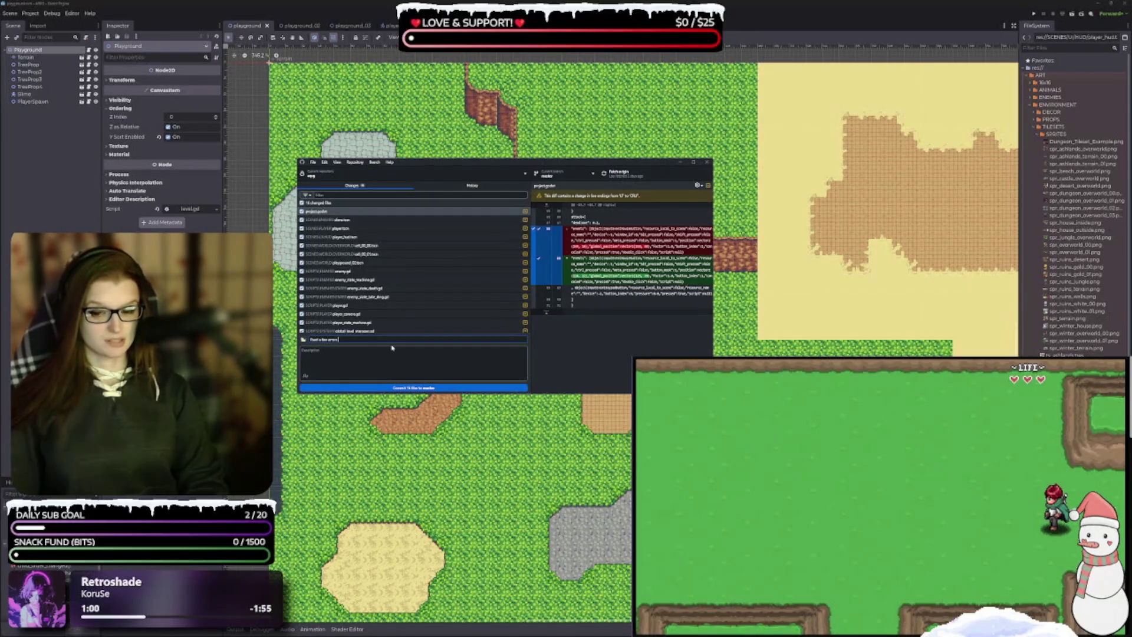
text(om)
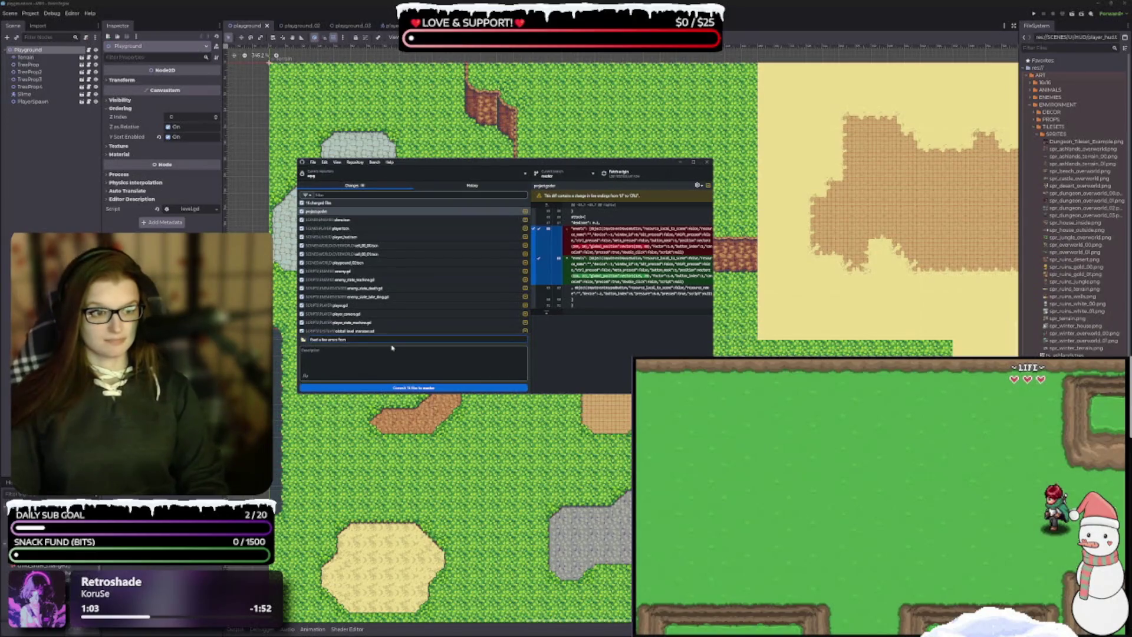
text( sc)
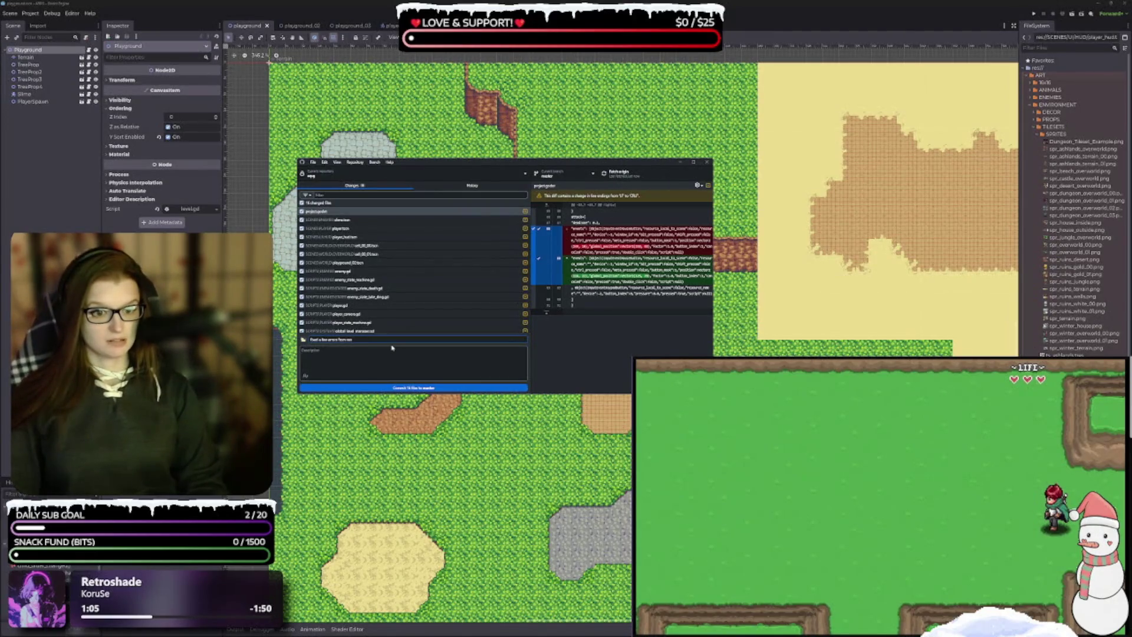
text(r)
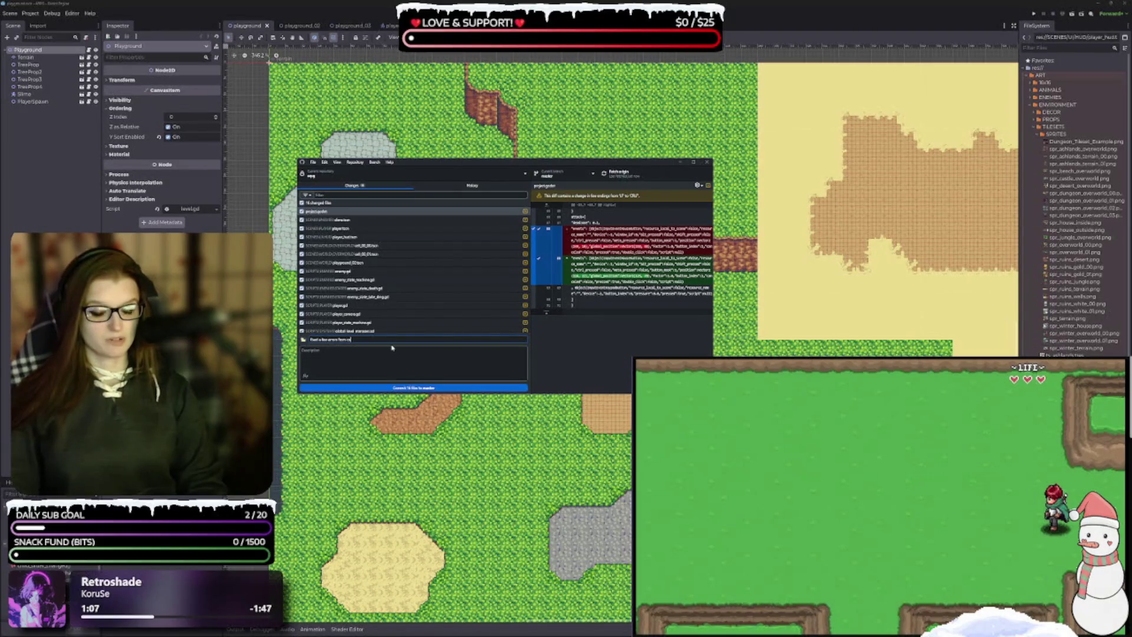
key(BackSpace)
key(BackSpace)
key(BackSpace)
text(were)
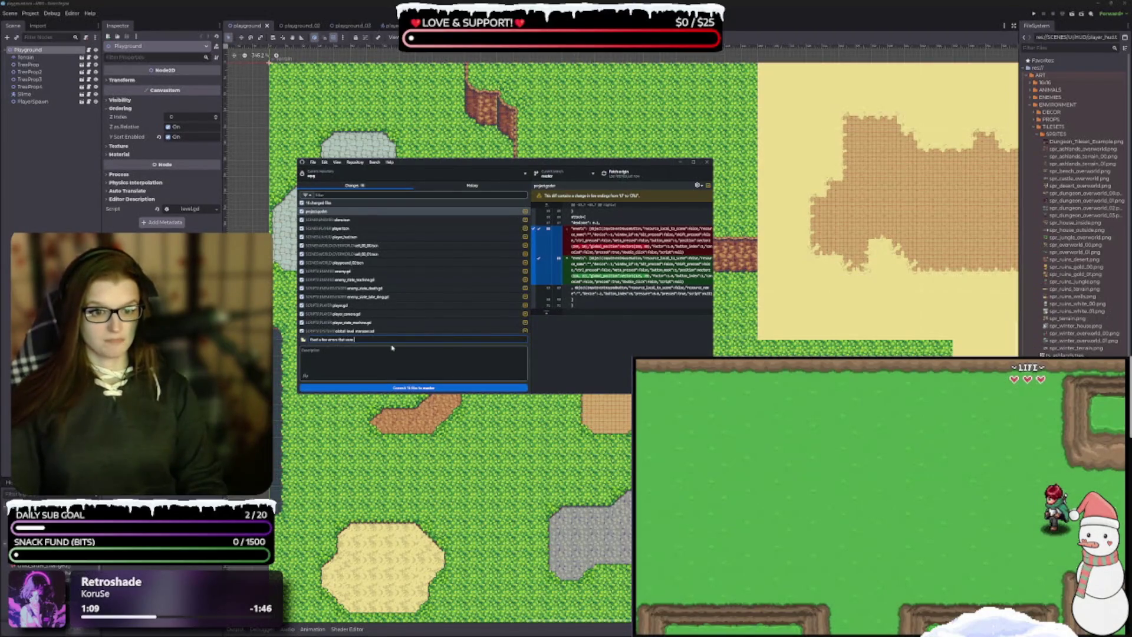
text( from code clean)
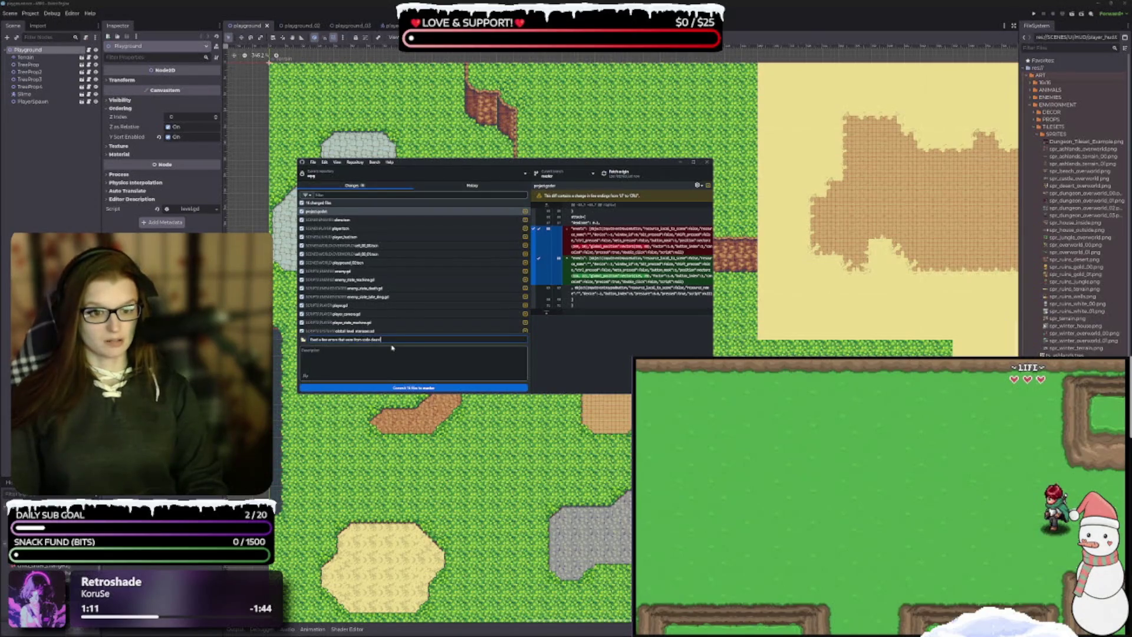
text(up/refactor. I)
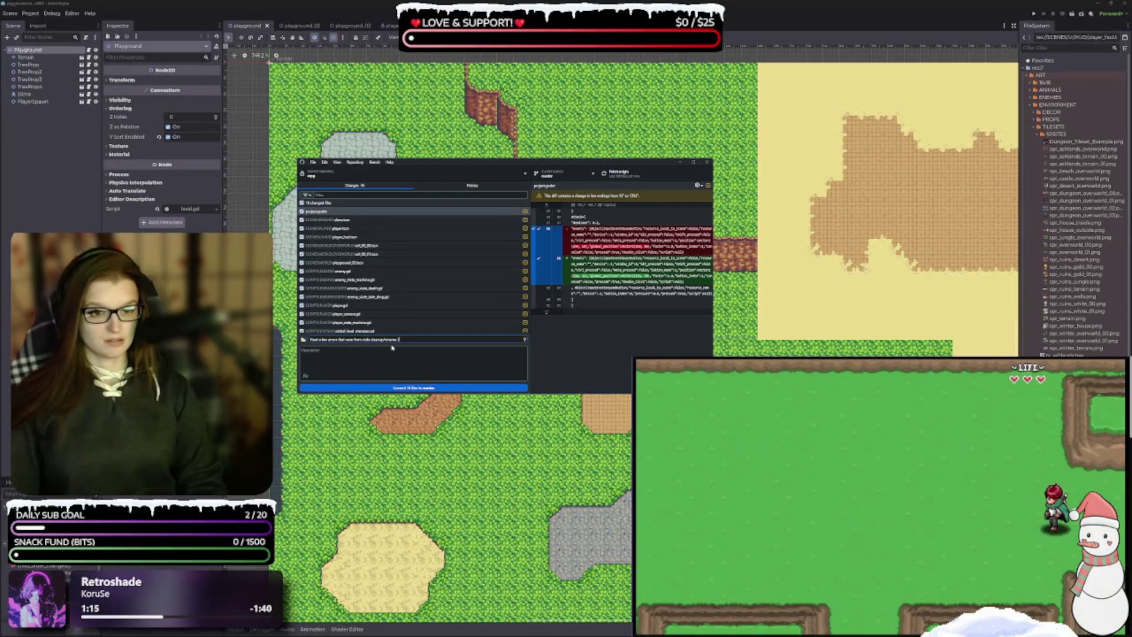
text( -)
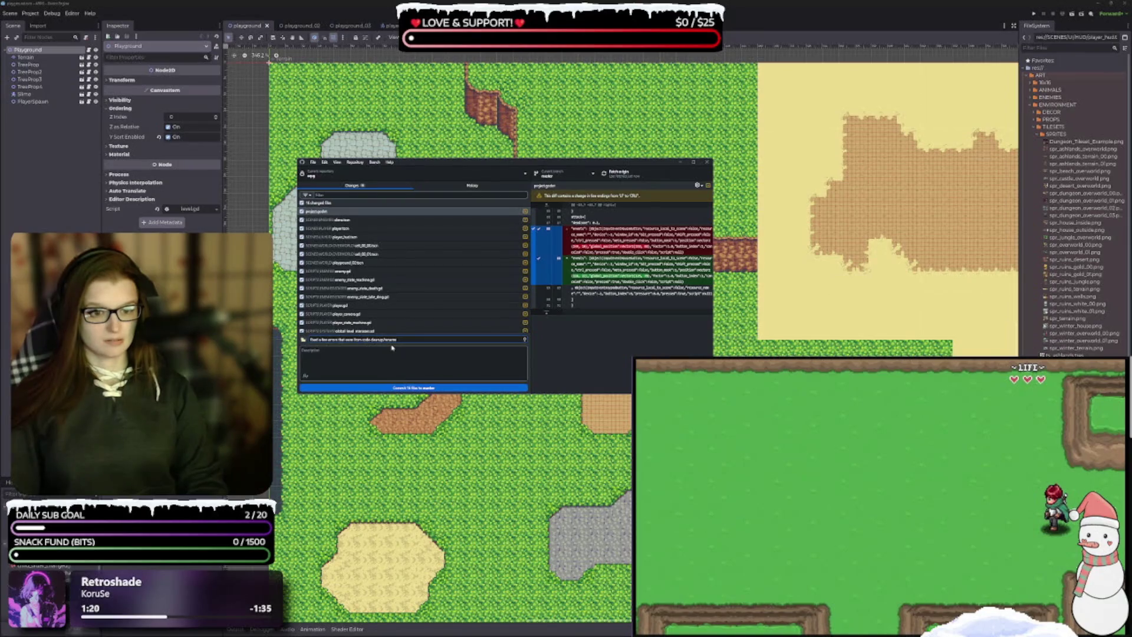
text( also add)
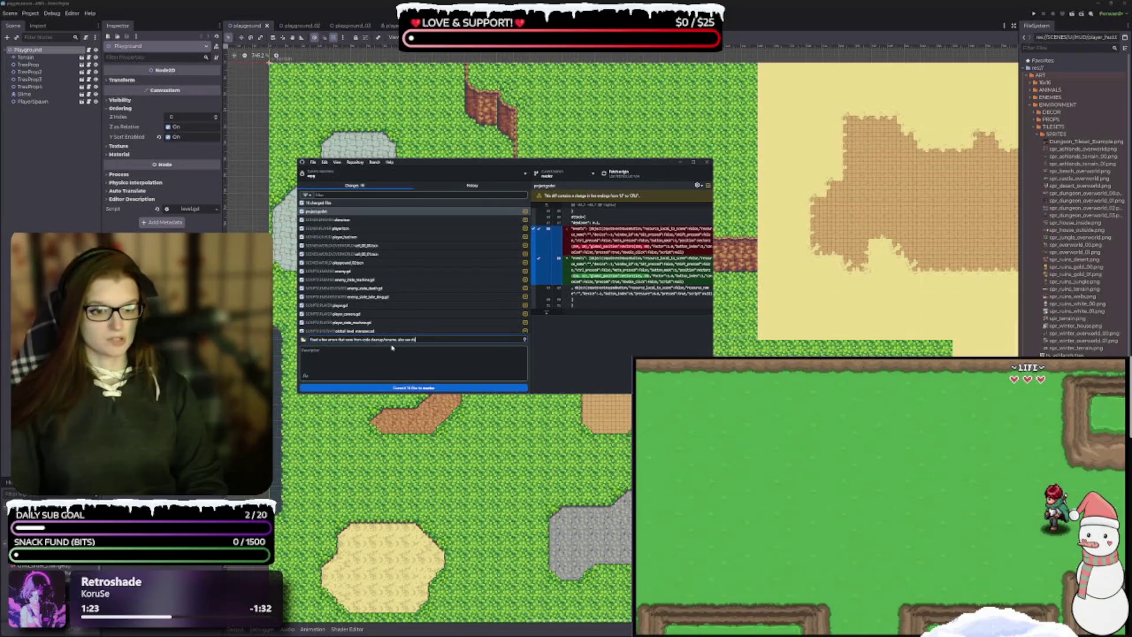
click(393, 347)
text(attack sounds)
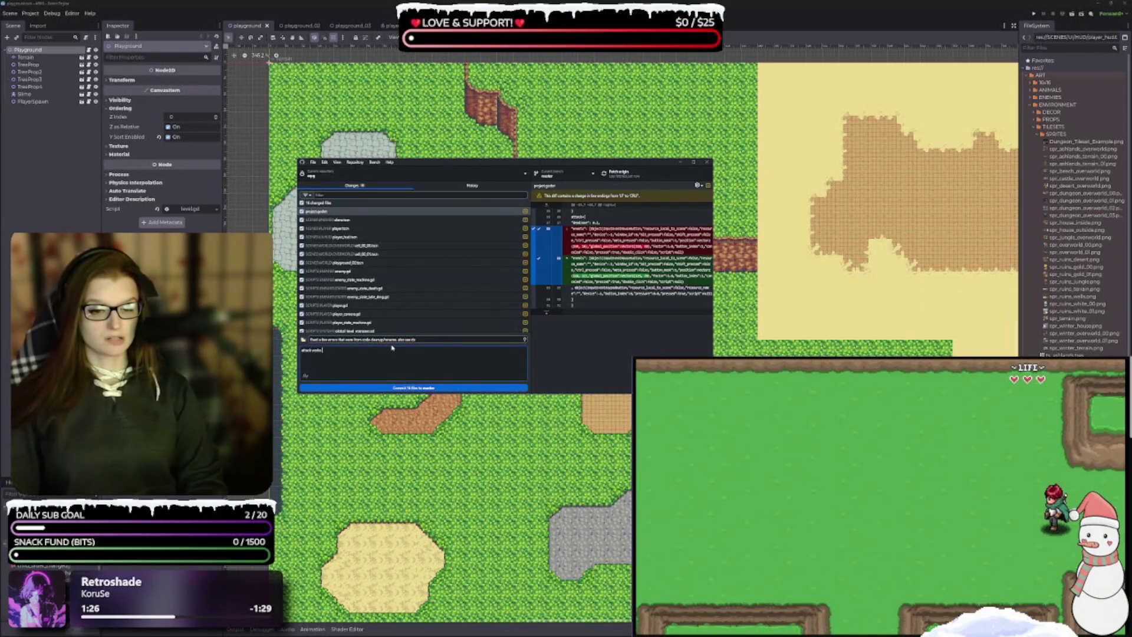
text(but only with)
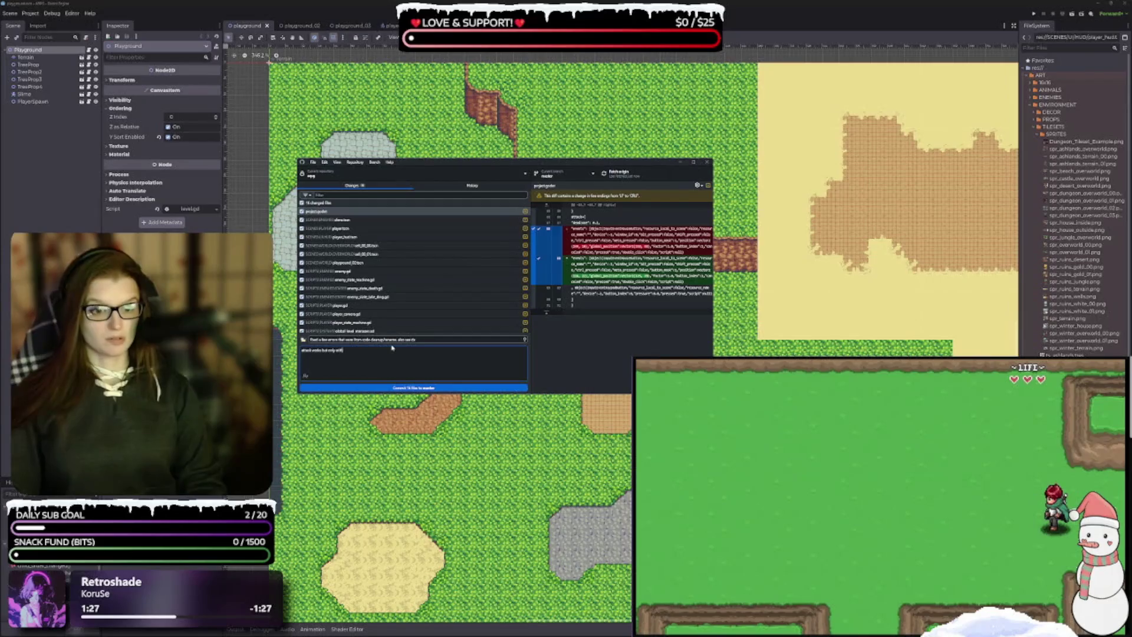
text(trolsler ()
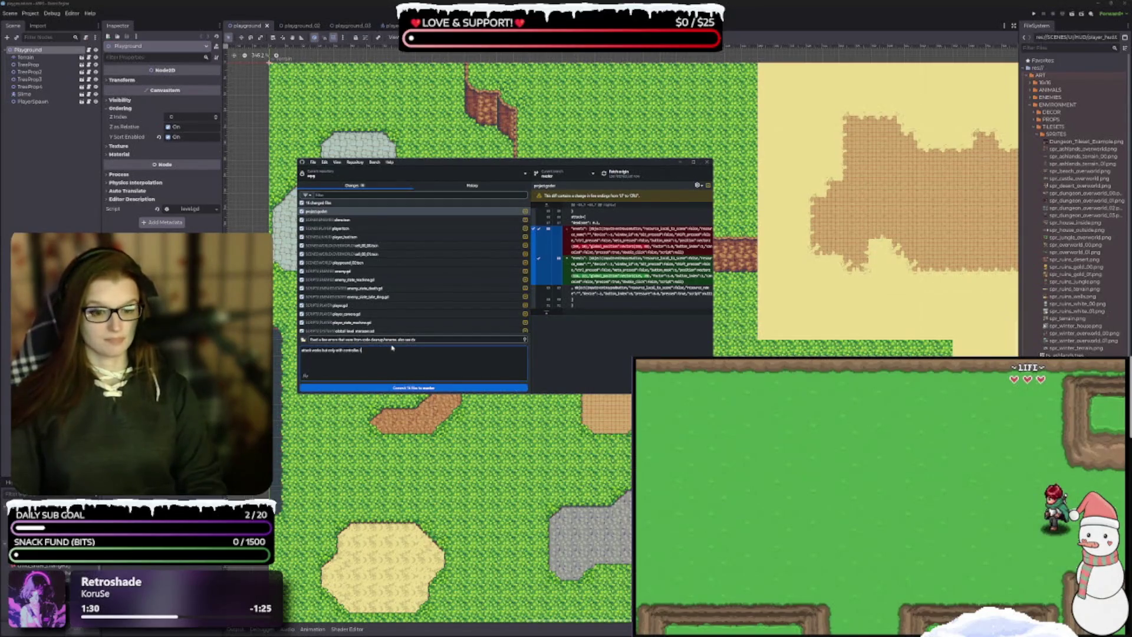
text( noes  register)
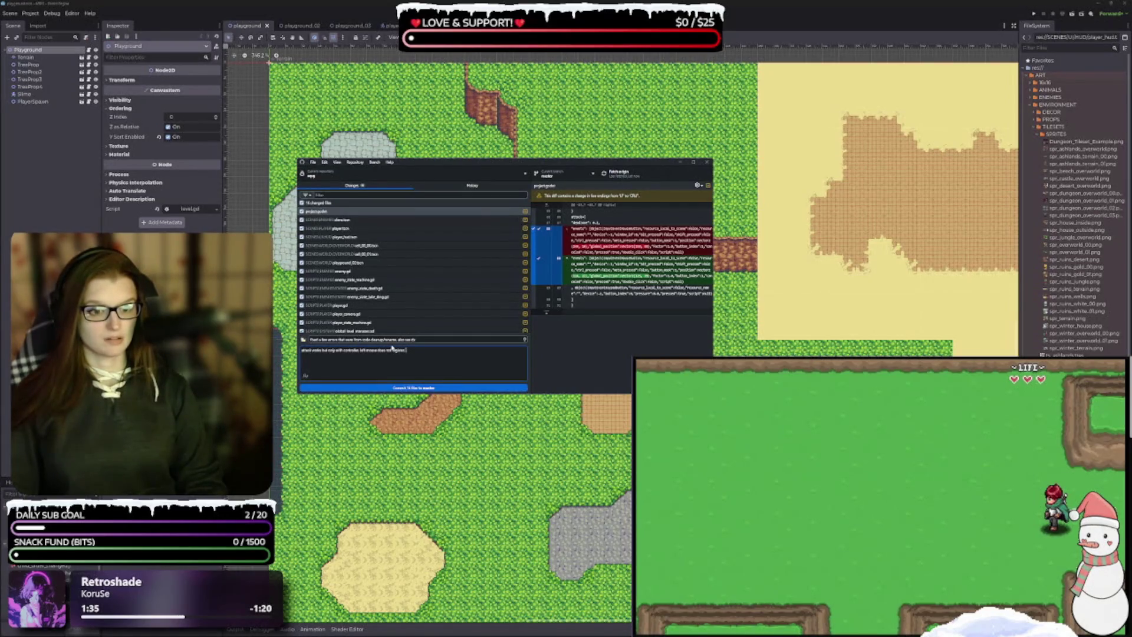
text(ied)
text(hover)
text(anging)
text(UD input)
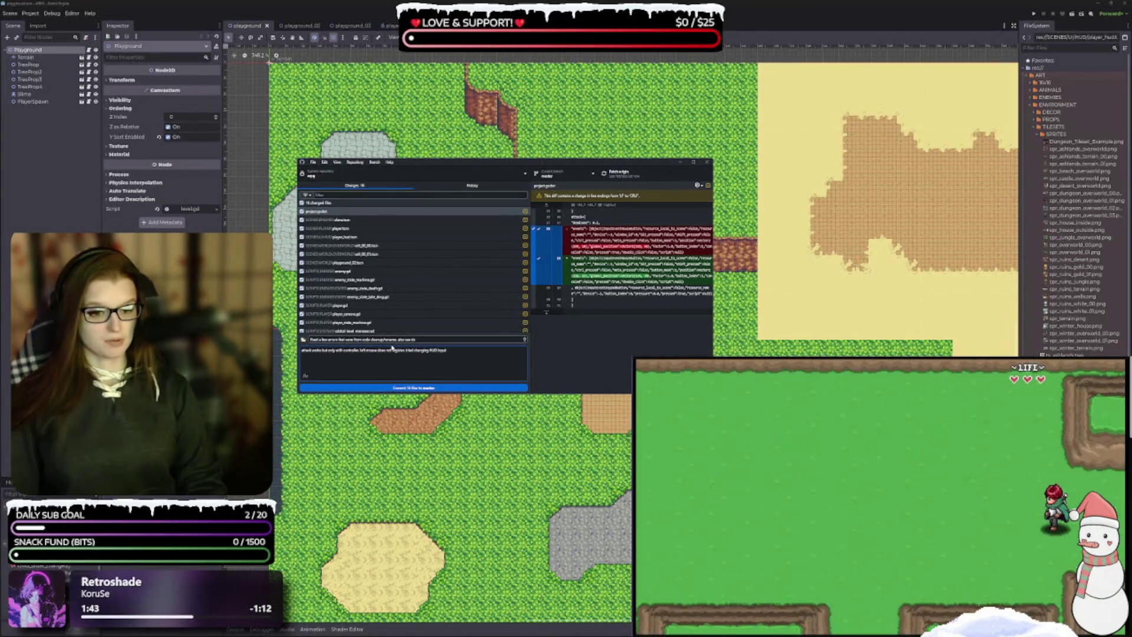
text( settings to)
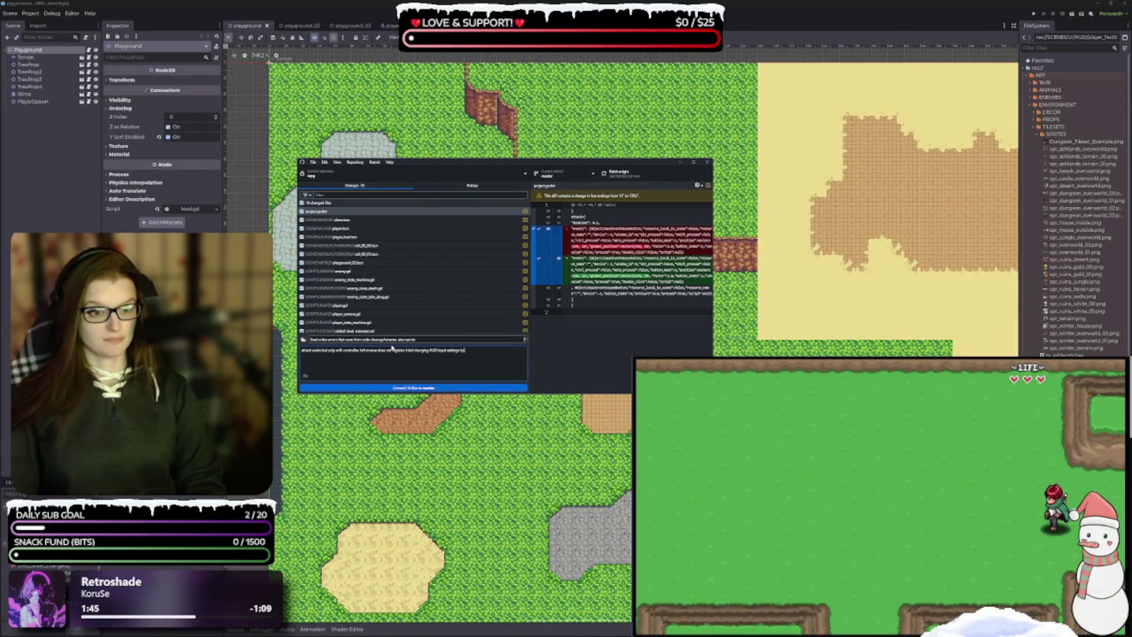
text(id nothd)
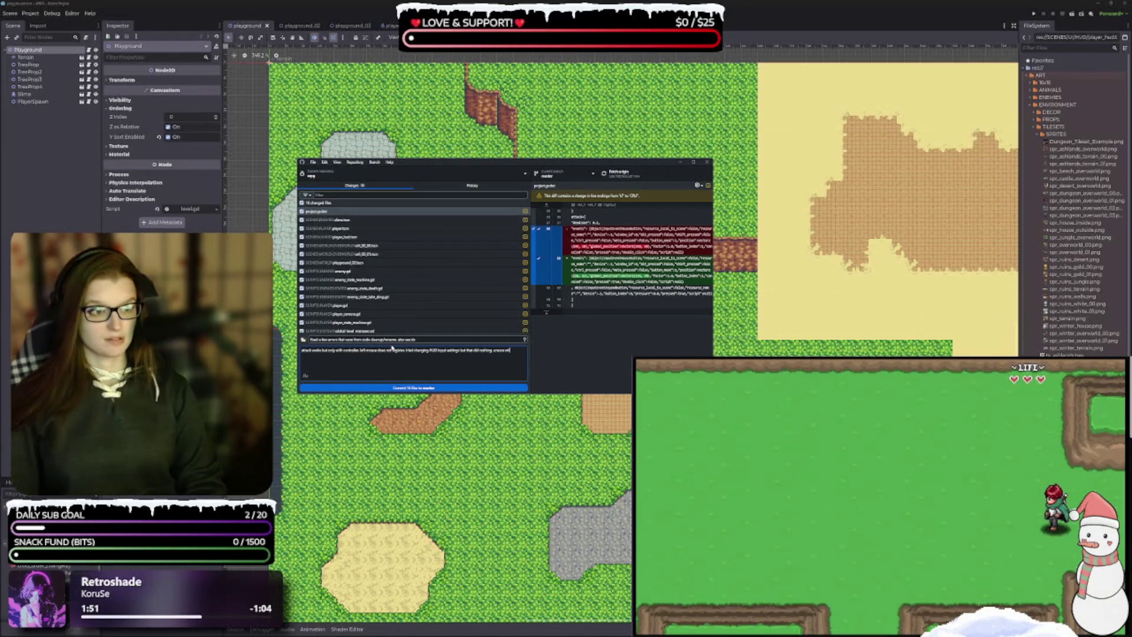
text(oing)
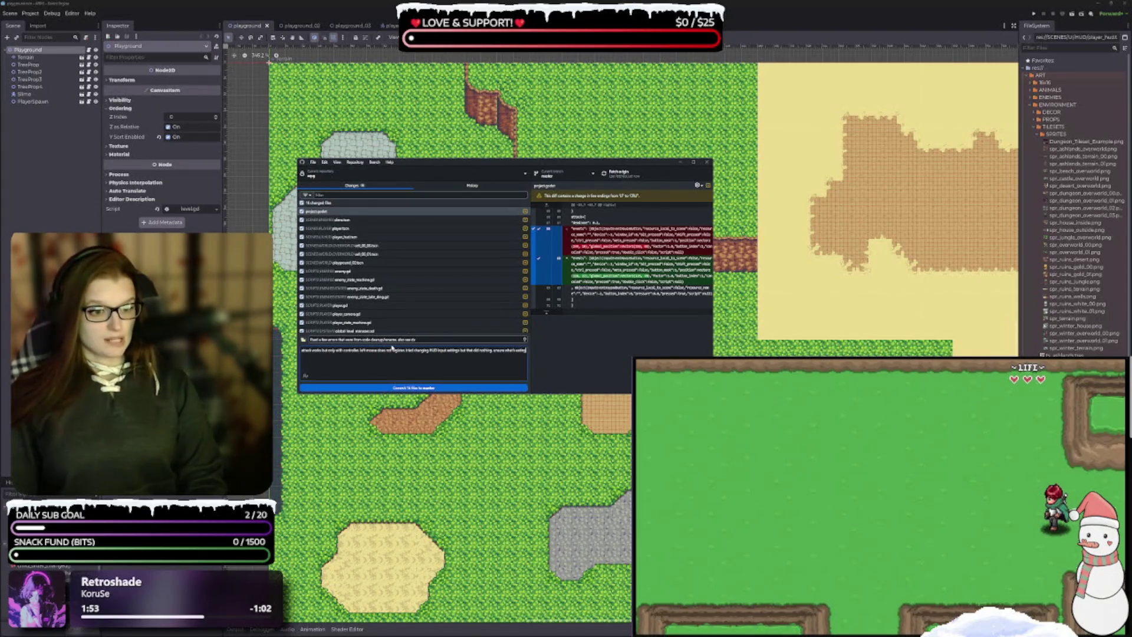
text( to b)
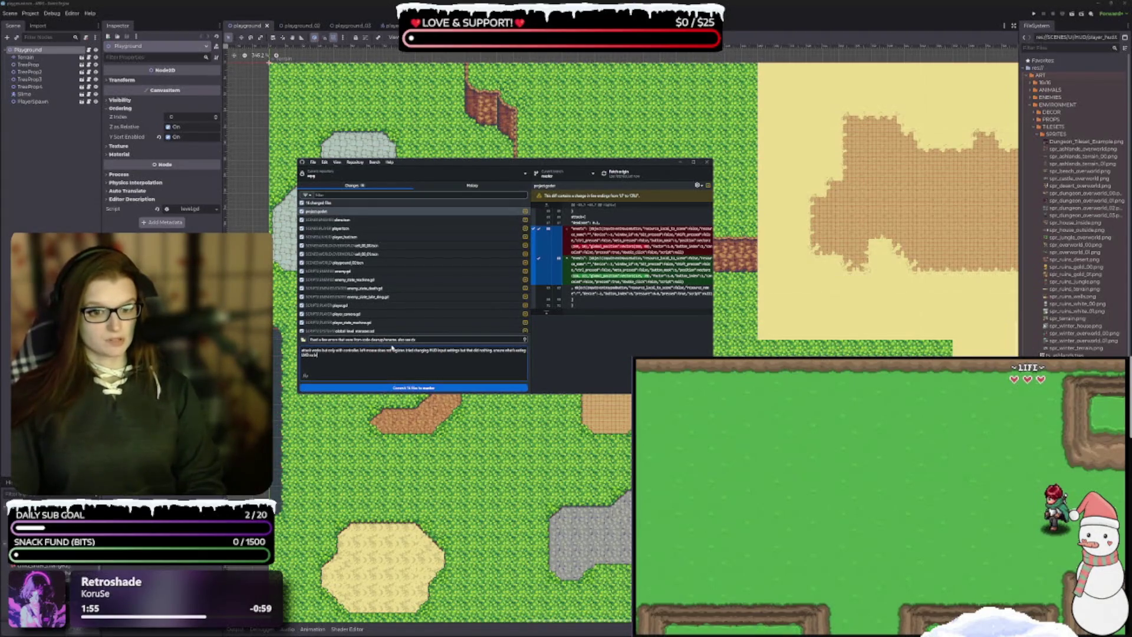
text( fo)
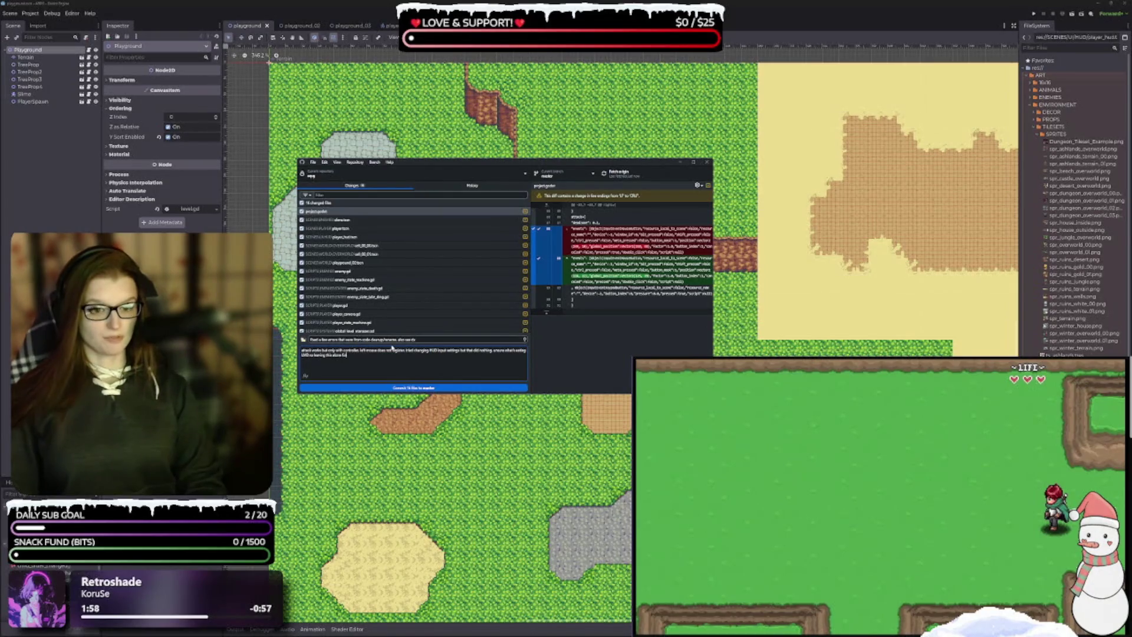
Step: Commit the changes to master, push to origin, and minimize GitHub Desktop
click(468, 388)
click(683, 242)
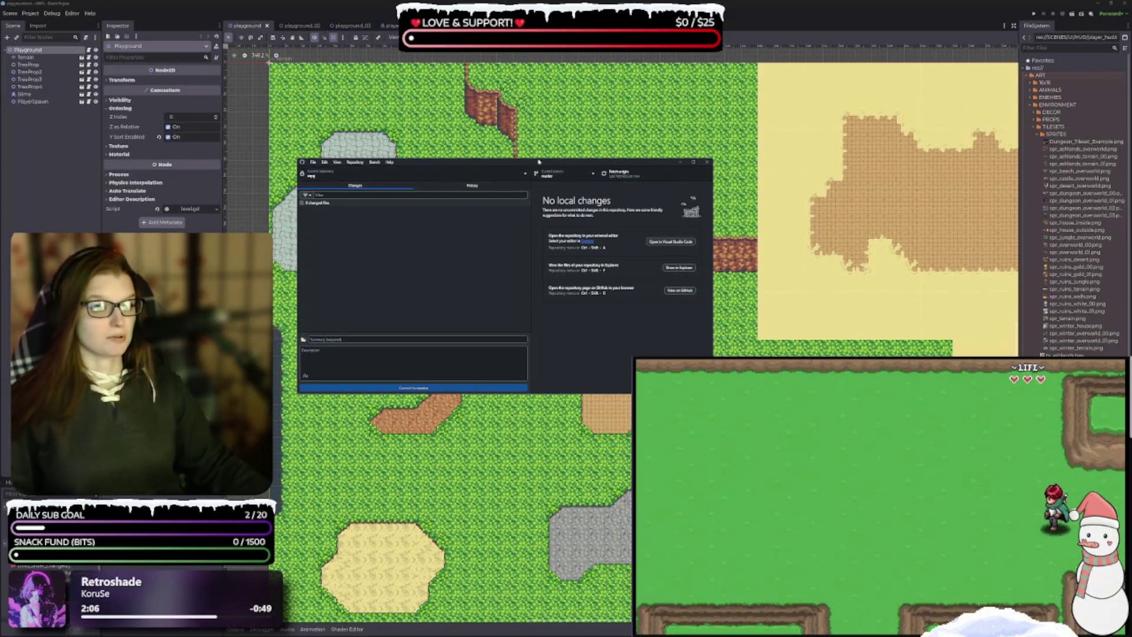
click(680, 161)
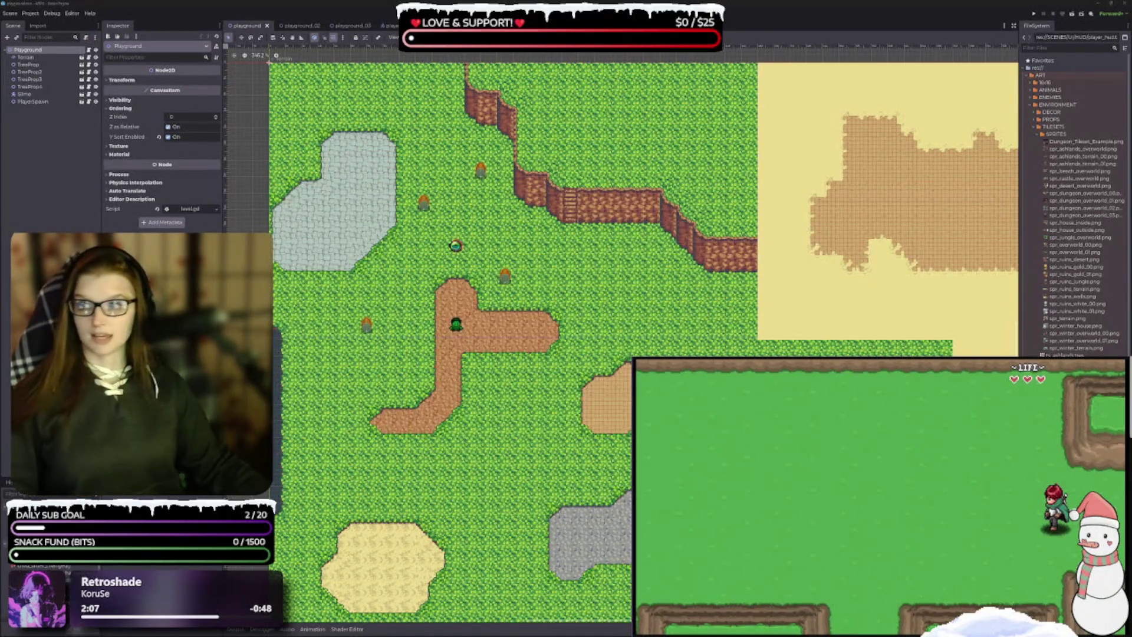
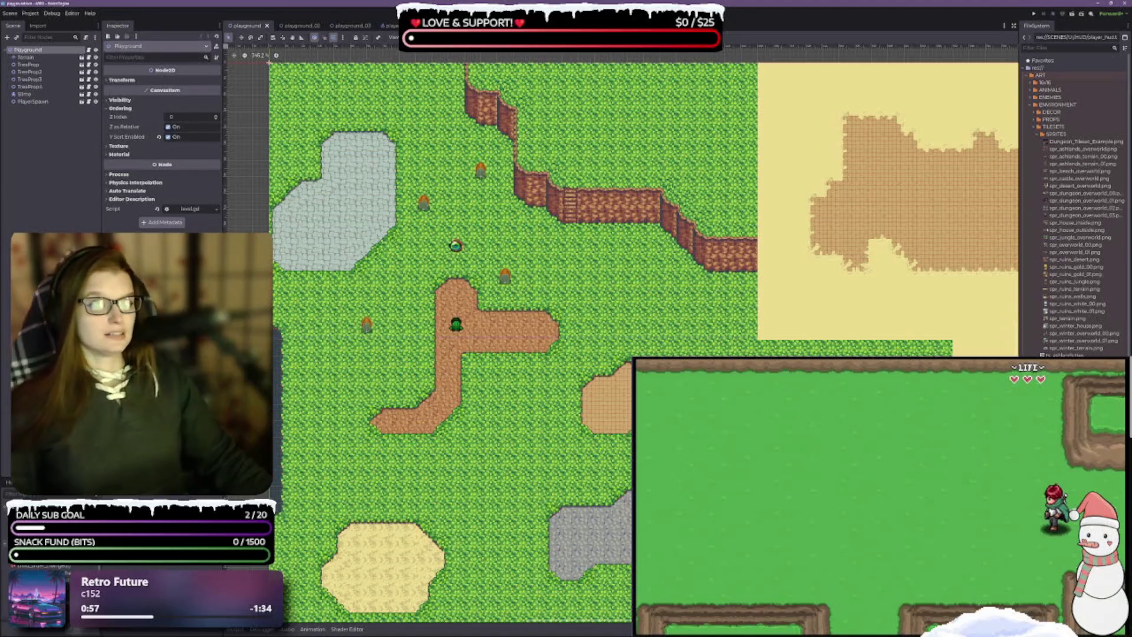
Step: Play the reference gameplay clip and pause it on the pause menu with Save and Load options
drag(223, 118, 229, 118)
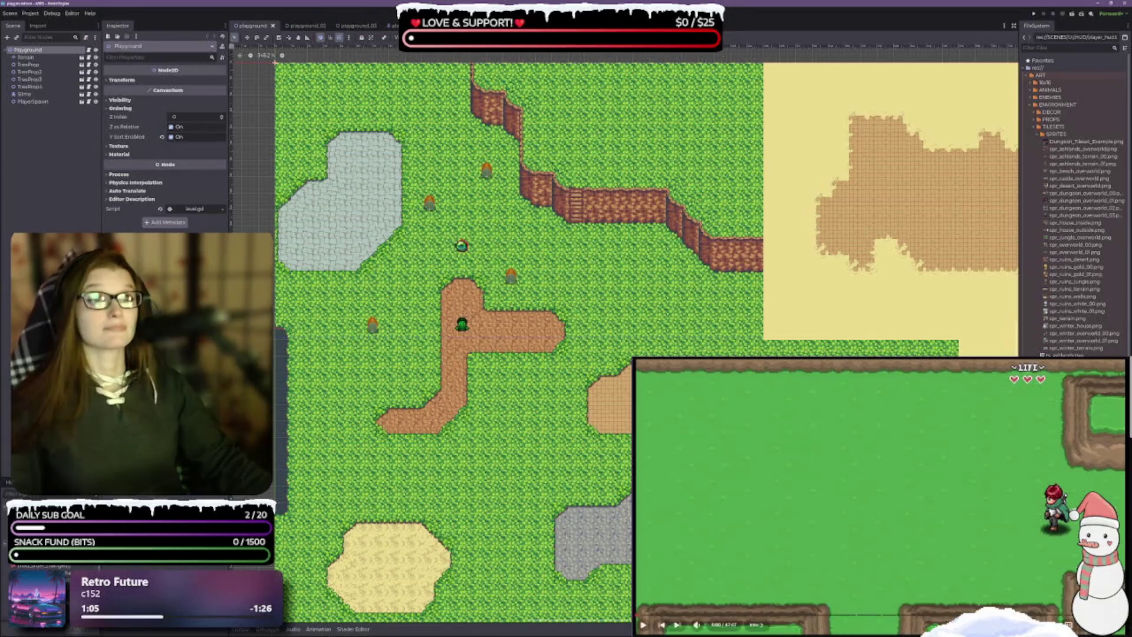
click(816, 574)
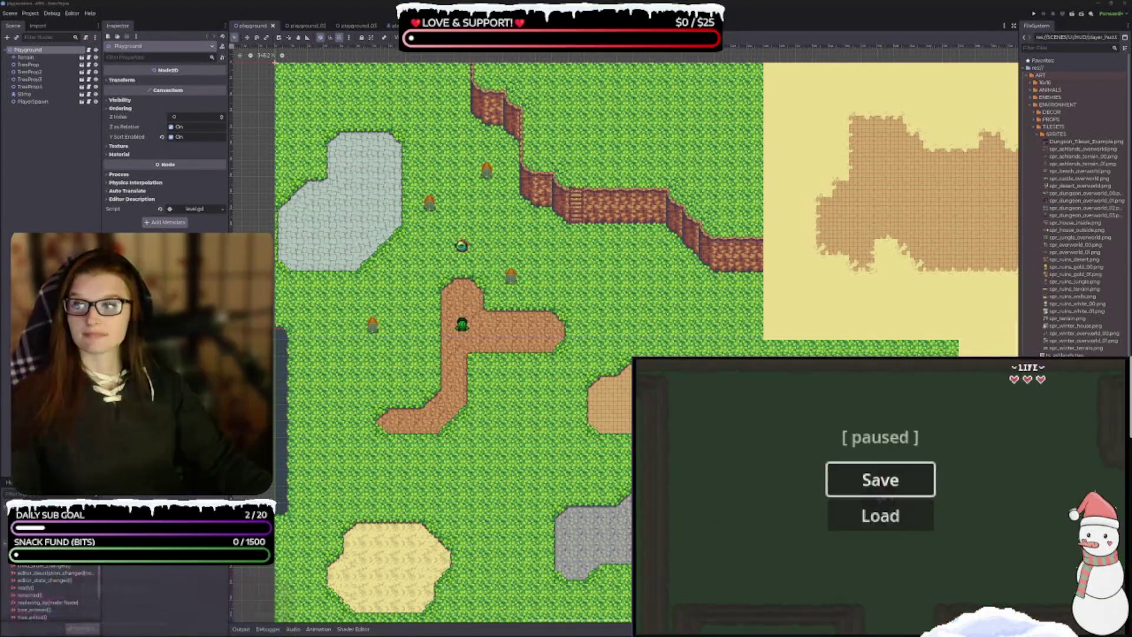
click(872, 514)
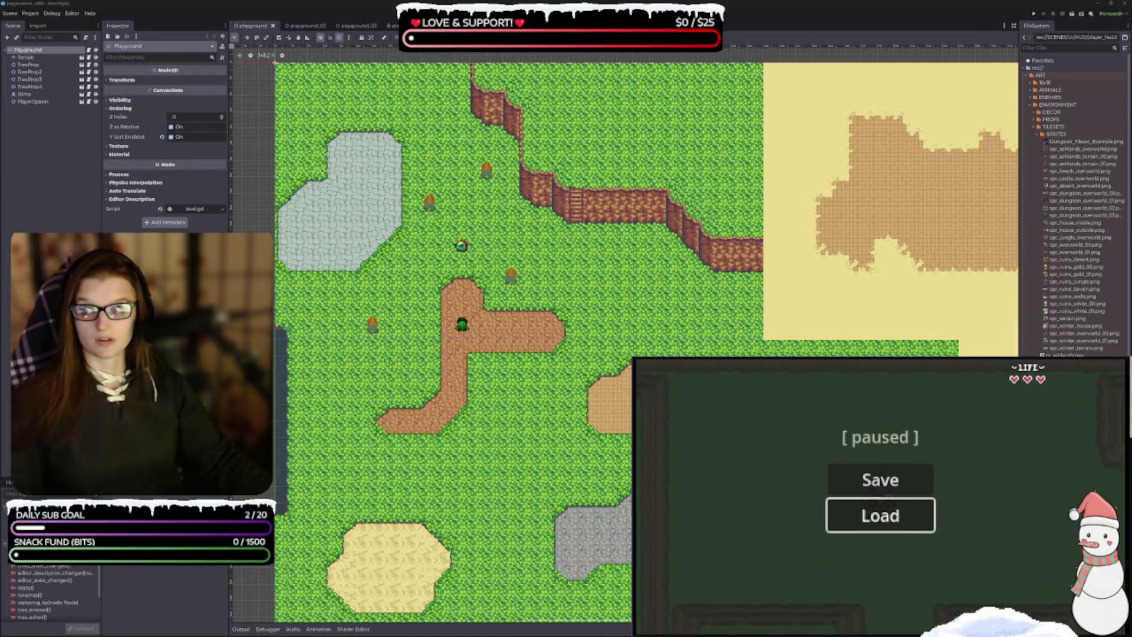
mouse_move(884, 530)
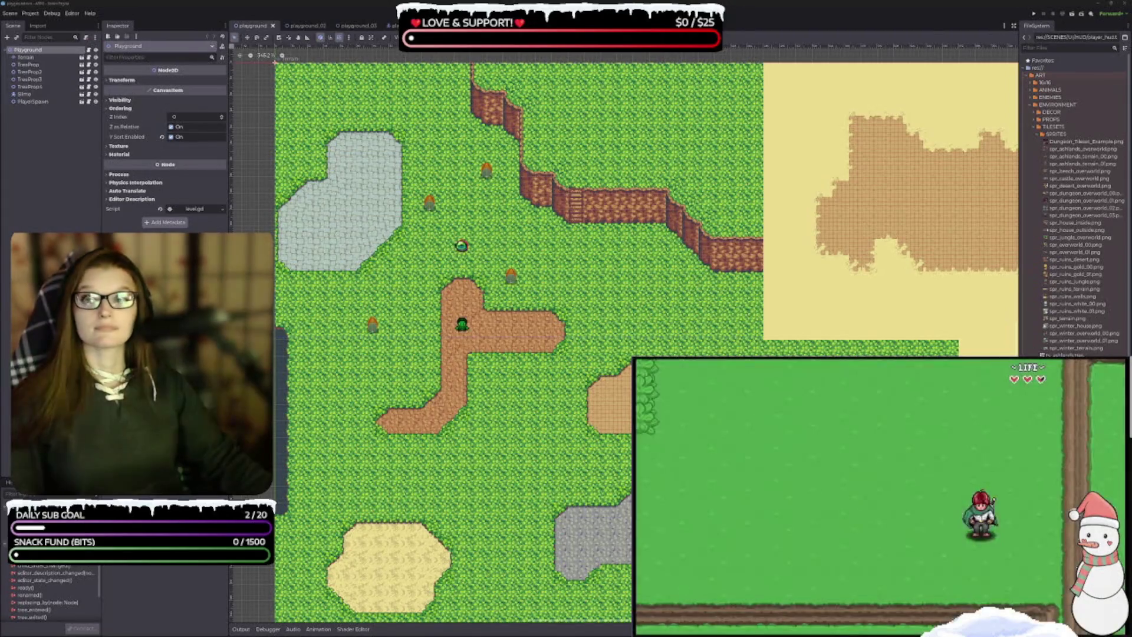
scroll(1076, 200, down, 5)
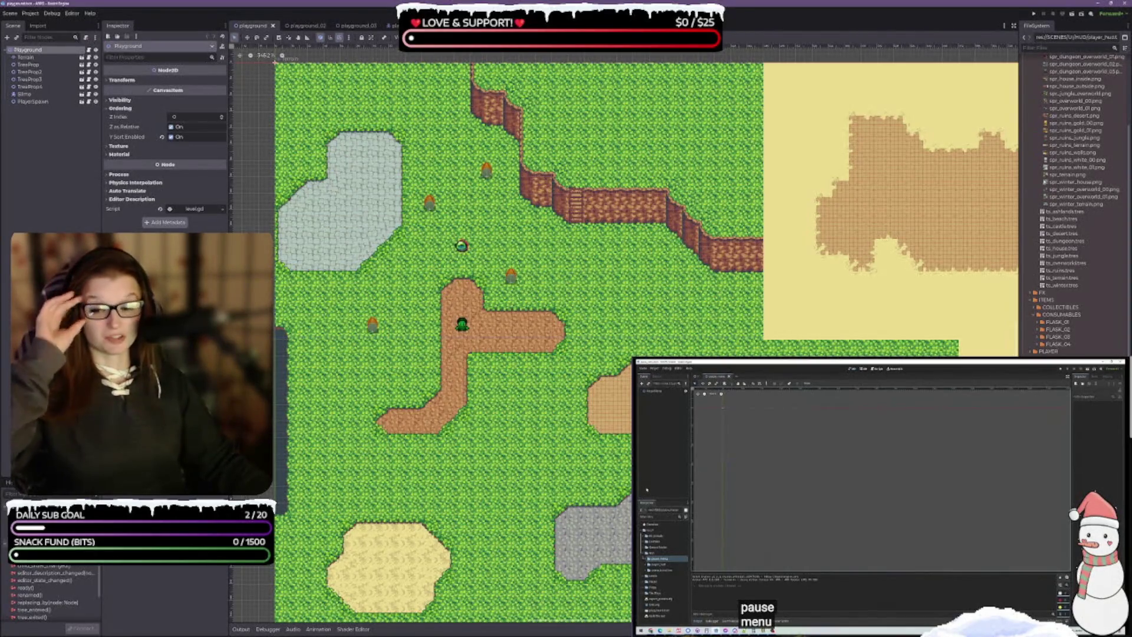
Step: Widen the Scene and Inspector docks and scroll FileSystem to the SCENES, UI and WORLD folders
drag(104, 354, 110, 354)
drag(230, 354, 241, 354)
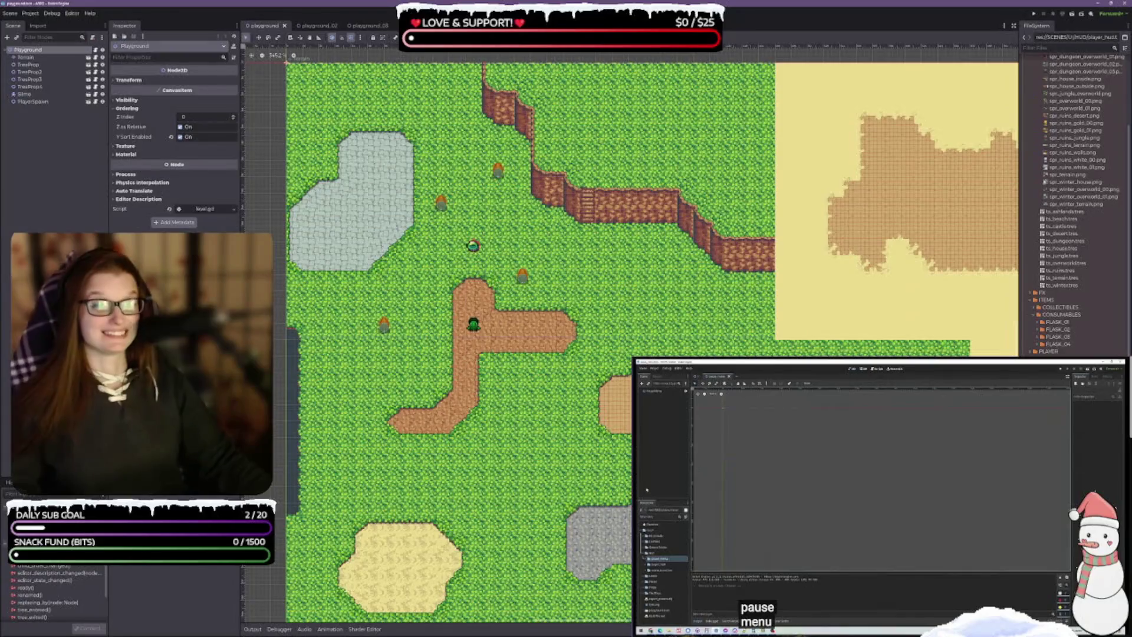
scroll(531, 330, right, 1)
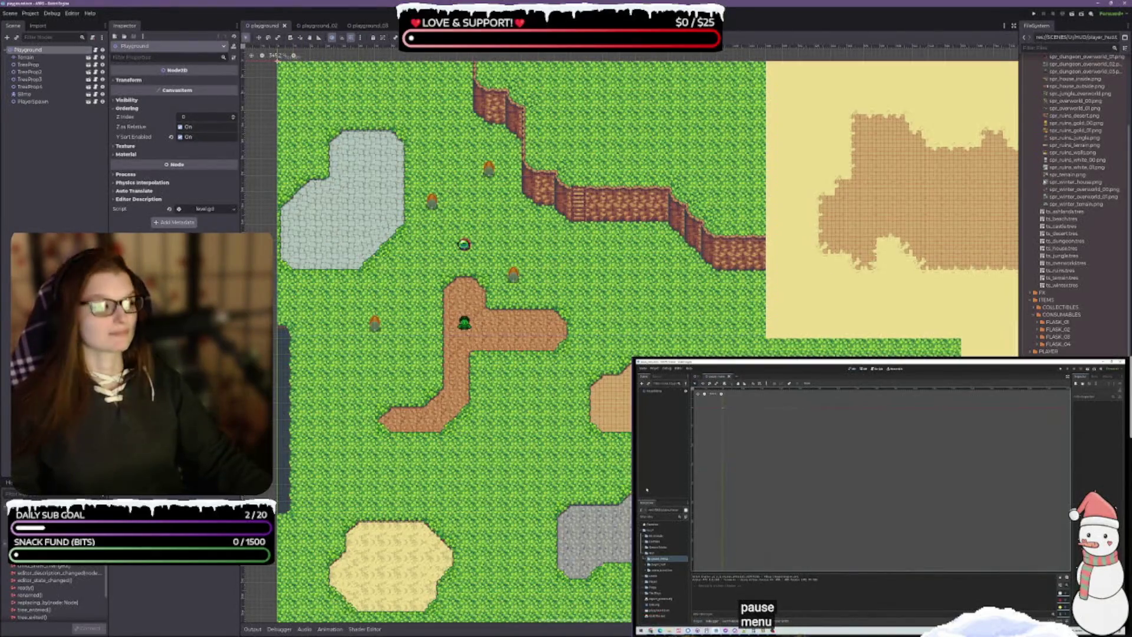
scroll(1077, 206, up, 3)
scroll(1057, 198, down, 10)
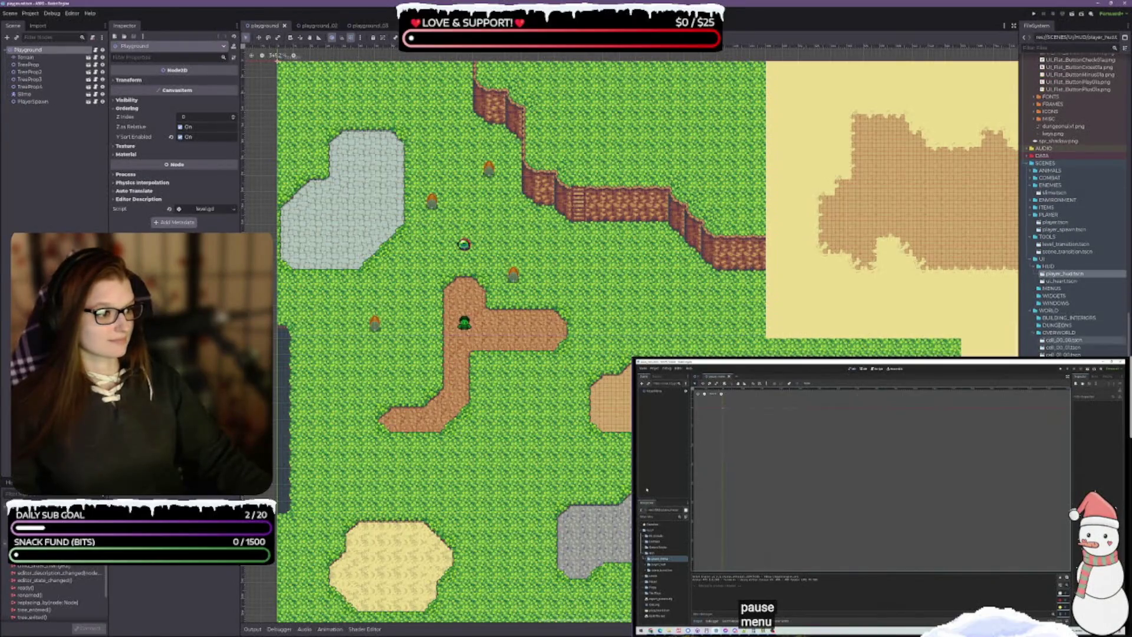
Step: Create a new scene named pause_menu inside the MENUS folder
click(1055, 275)
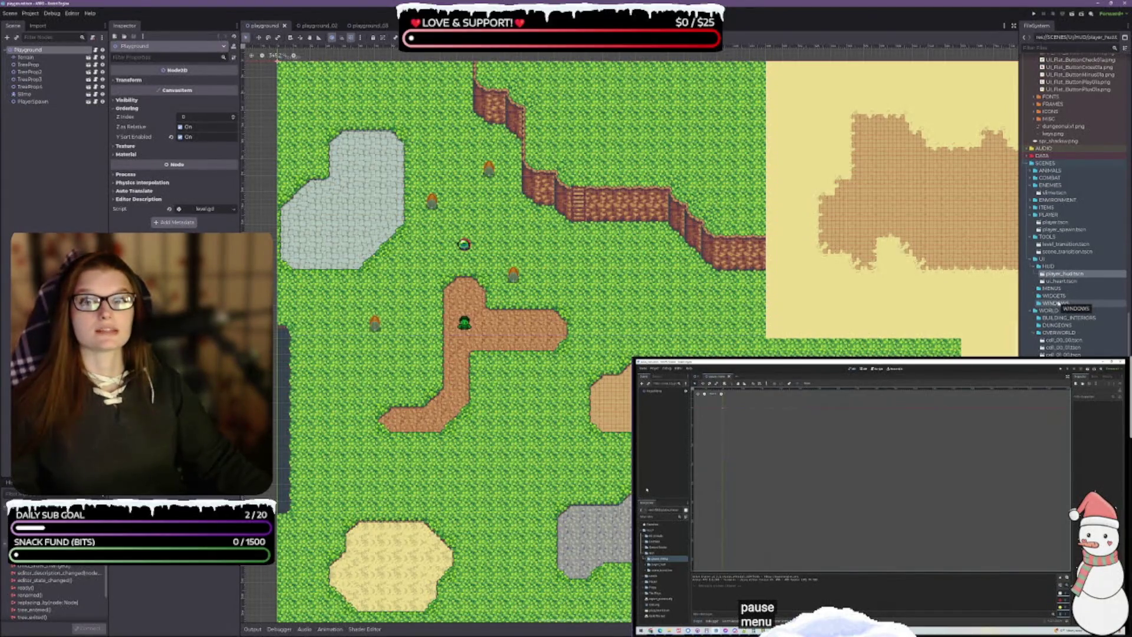
right_click(1051, 288)
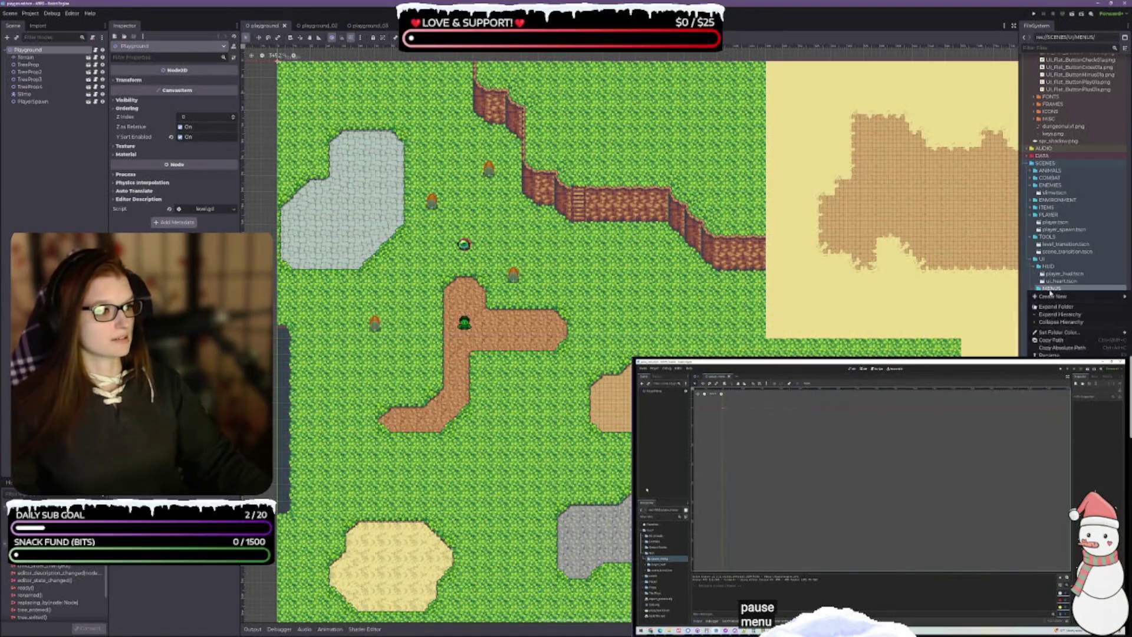
mouse_move(1050, 297)
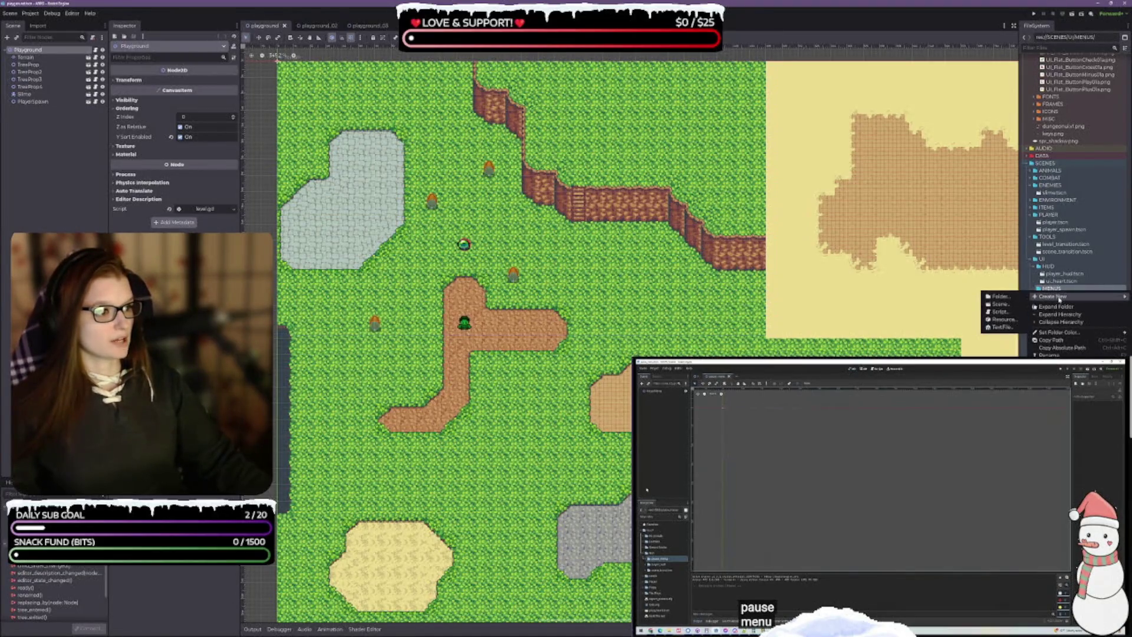
click(1001, 304)
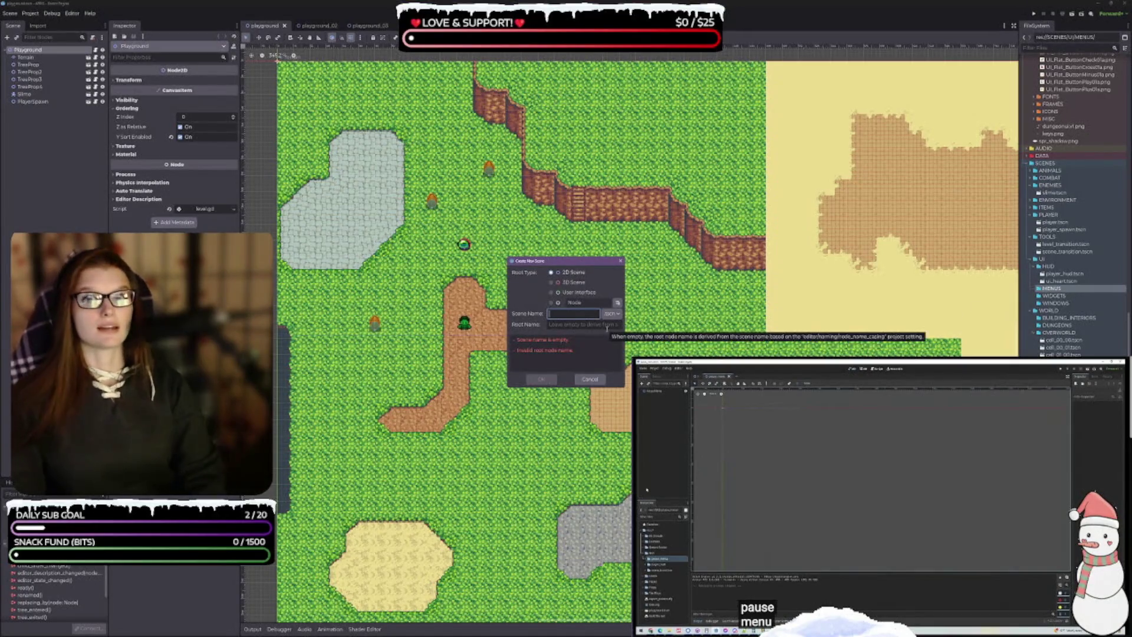
text(pause_menu)
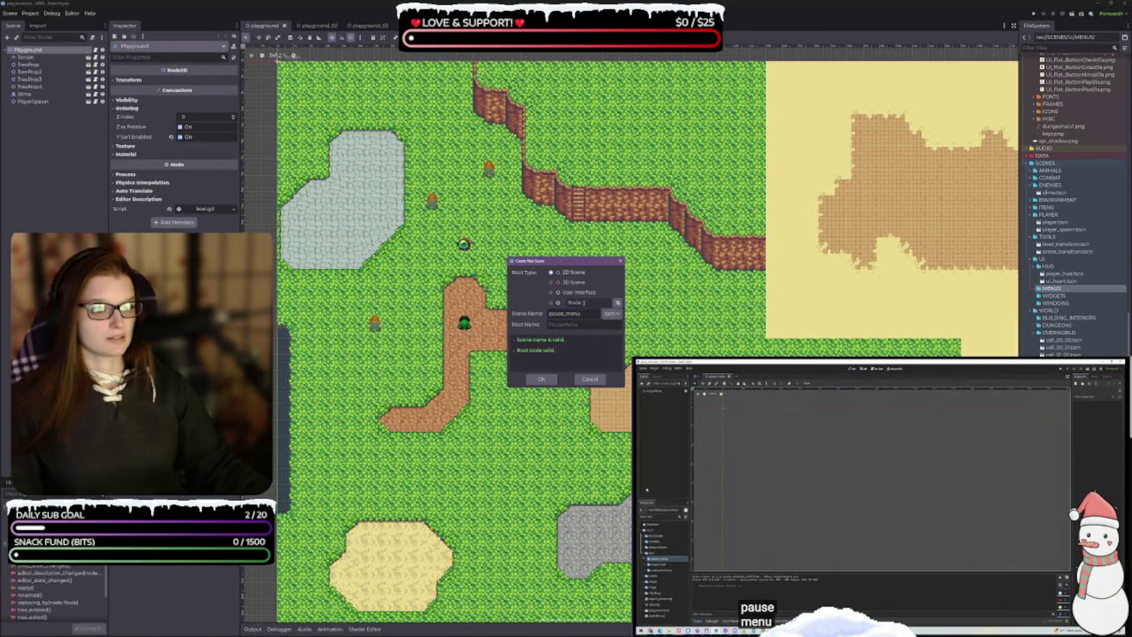
click(542, 379)
Step: Change the PauseMenu root node's type from Node2D to CanvasLayer
click(40, 51)
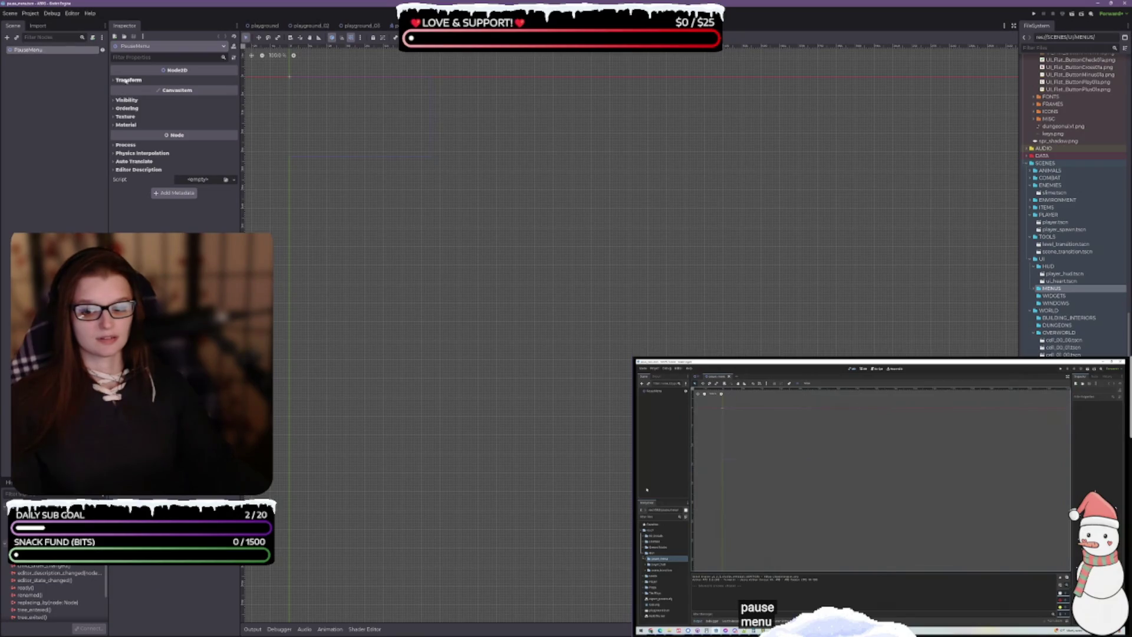
click(881, 494)
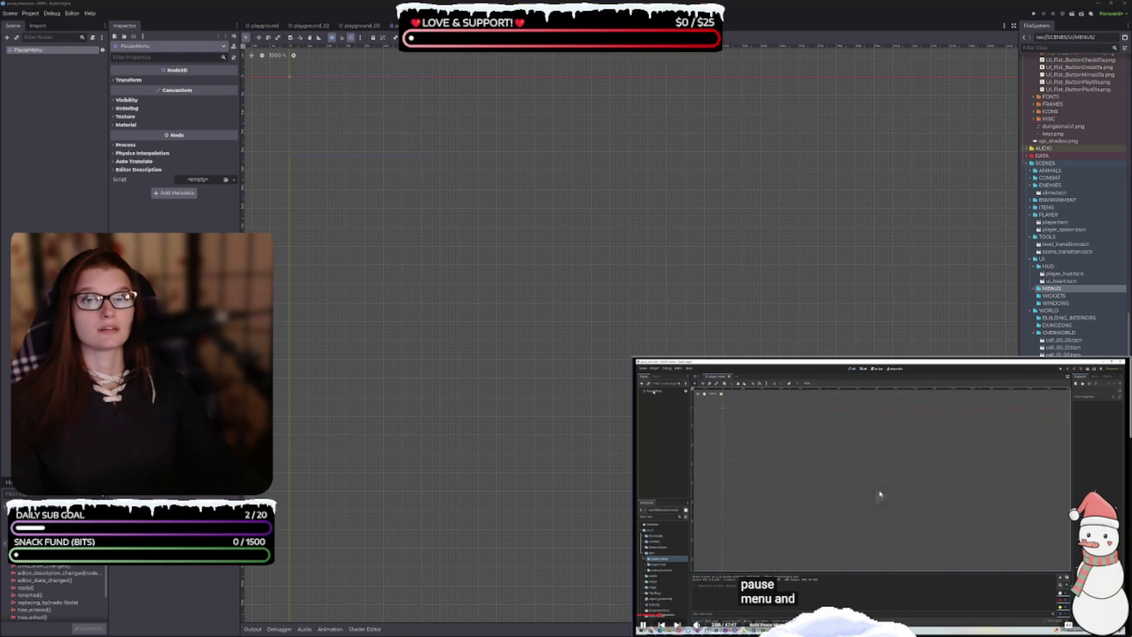
right_click(27, 52)
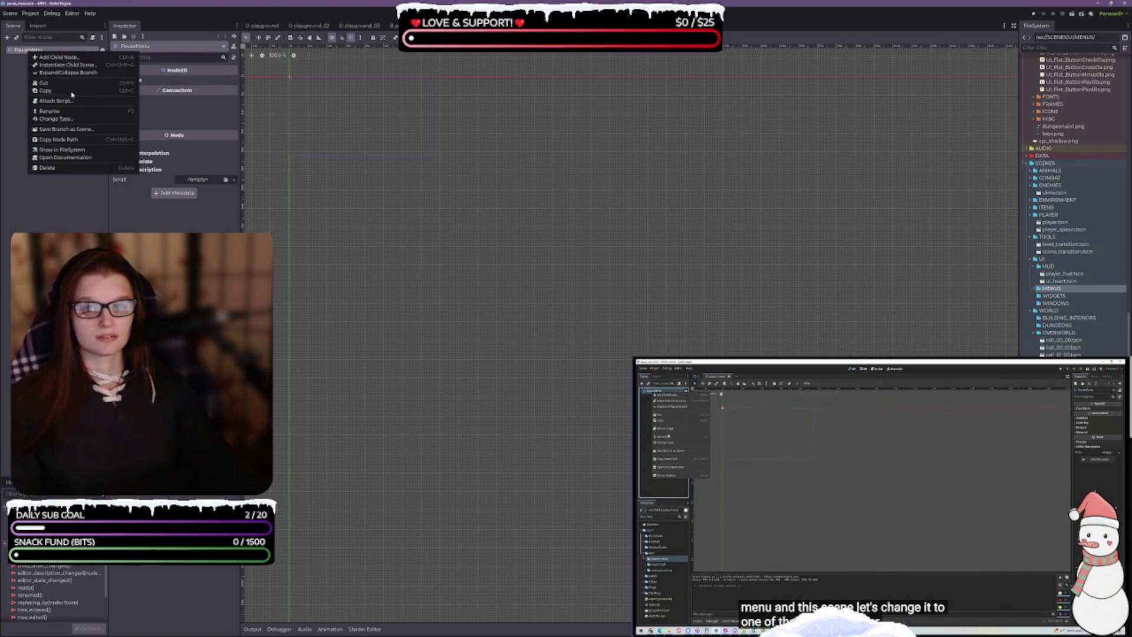
click(56, 119)
text(canva)
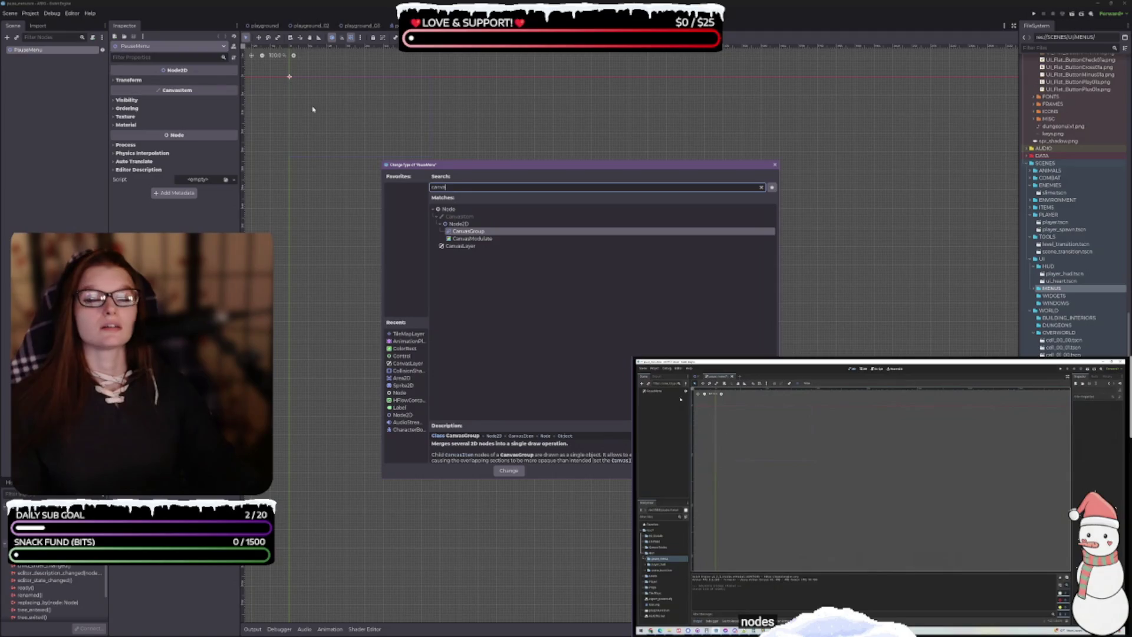
click(509, 246)
click(504, 470)
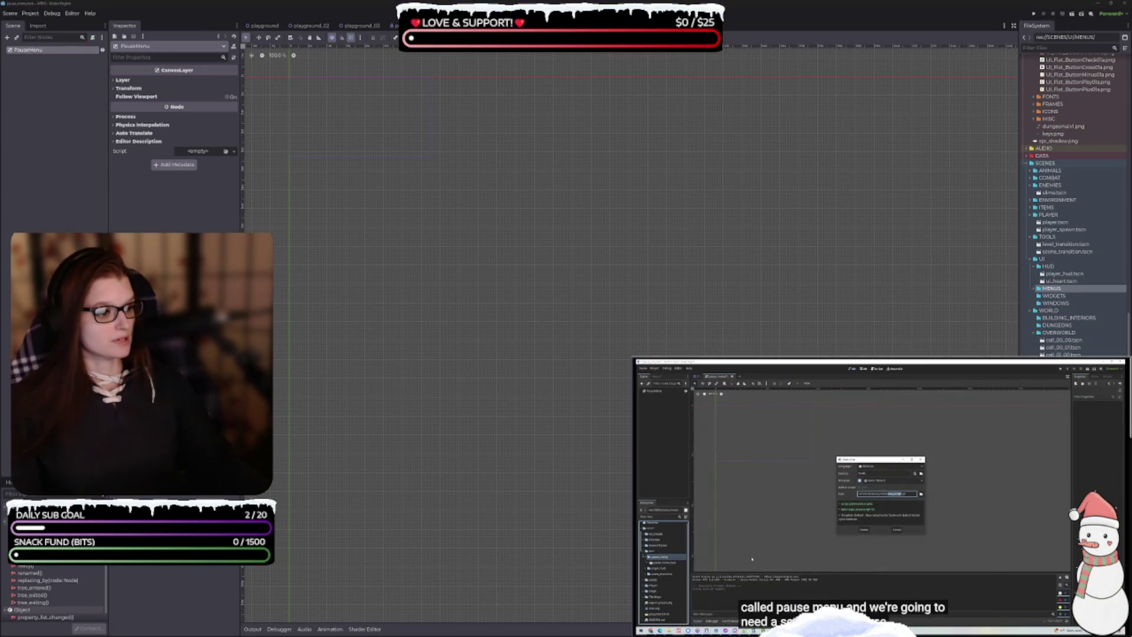
Step: Attach a new script to PauseMenu saved as res://SCRIPTS/UI/pause_menu.gd
scroll(1073, 201, down, 3)
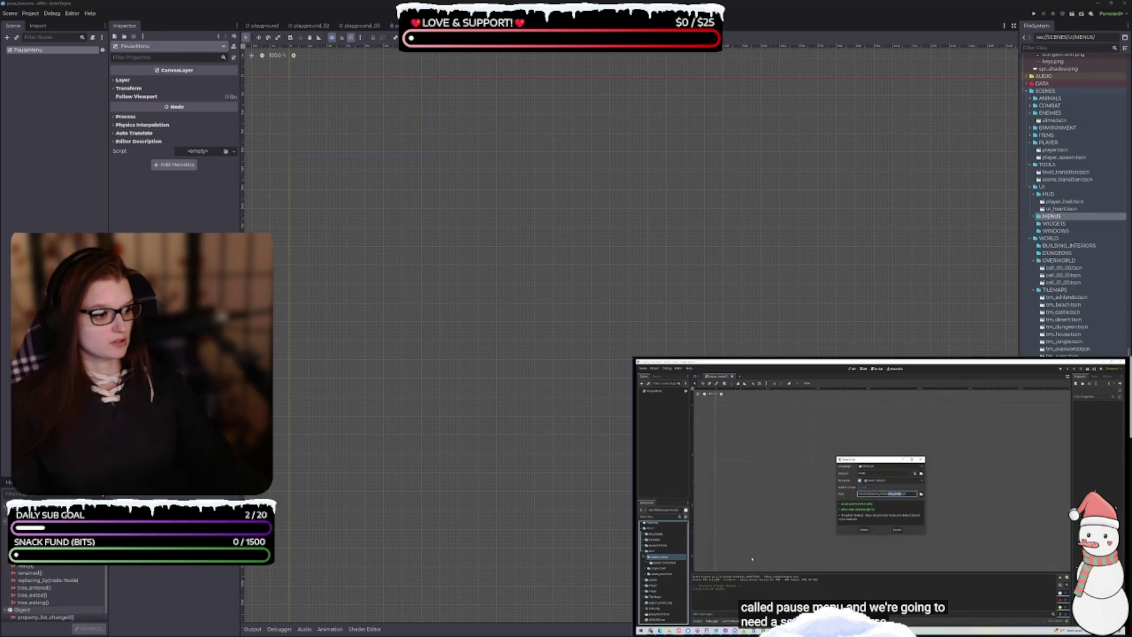
key(alt+Tab)
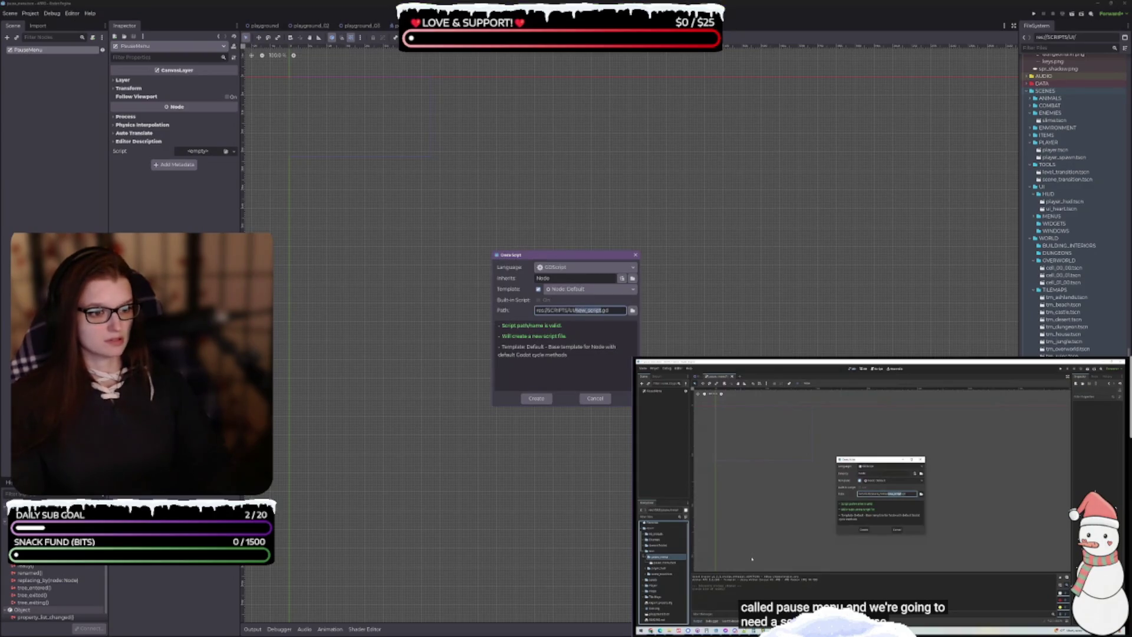
text(pause_menu)
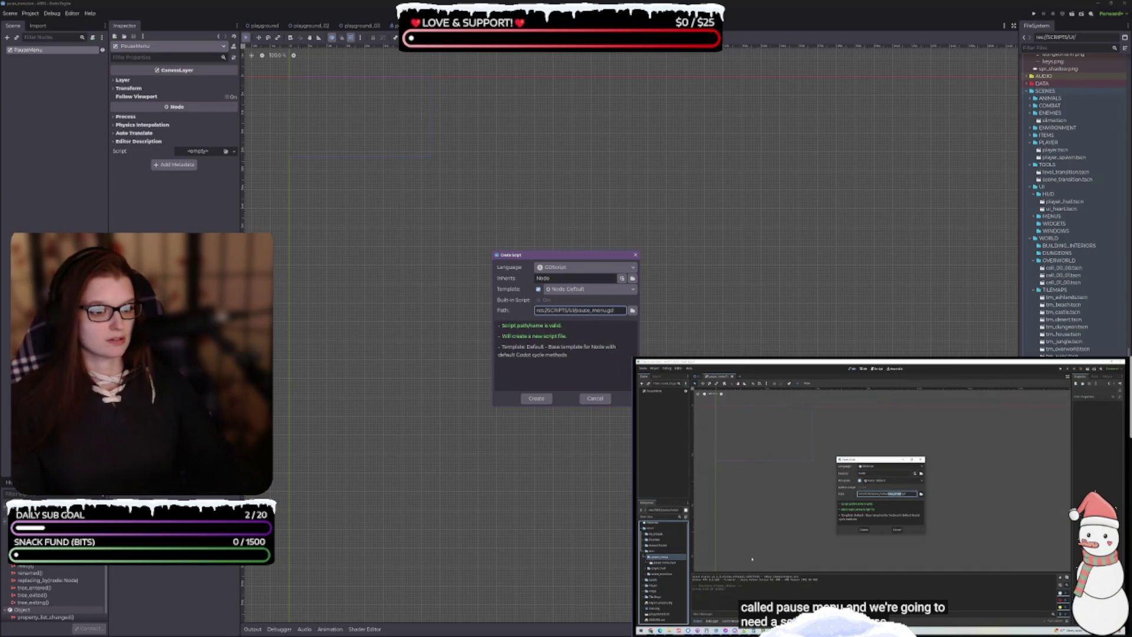
click(552, 400)
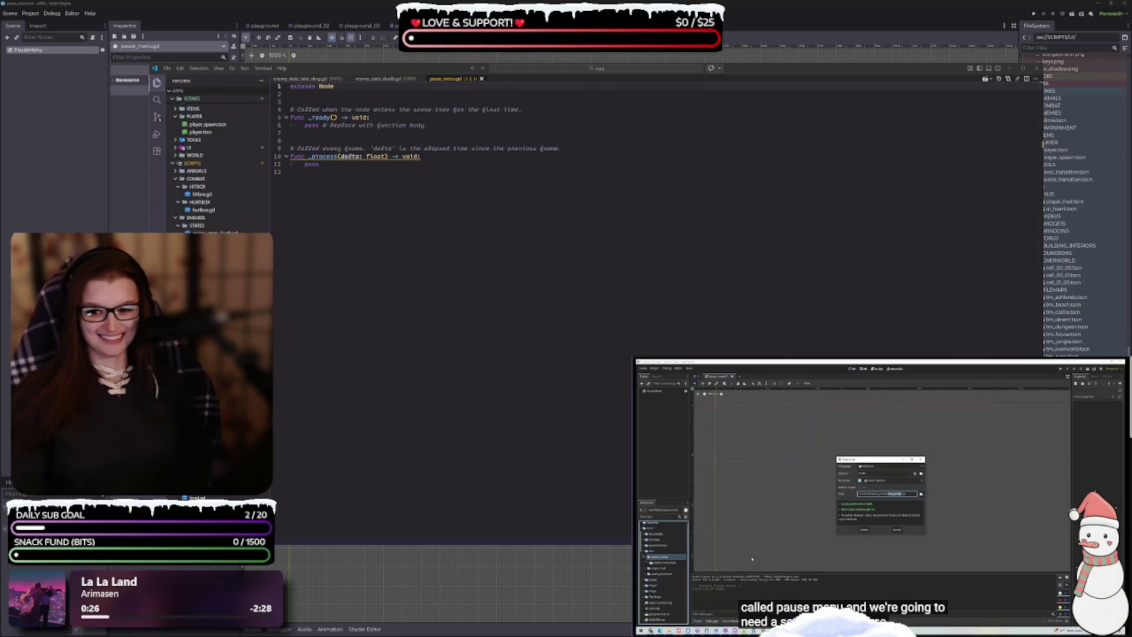
click(471, 286)
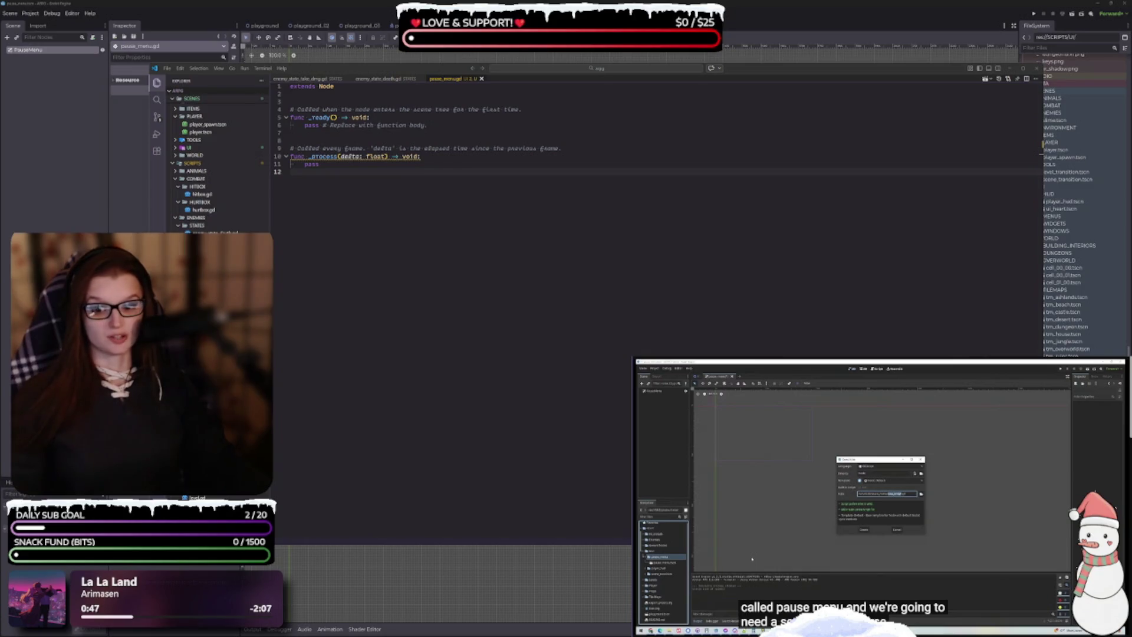
click(387, 311)
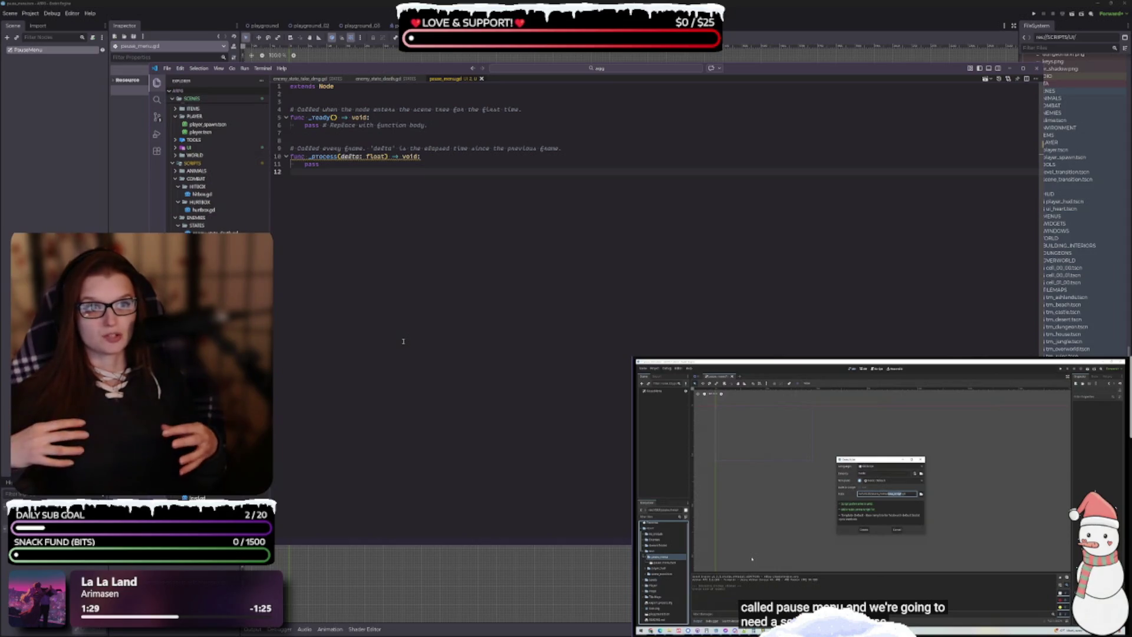
click(262, 26)
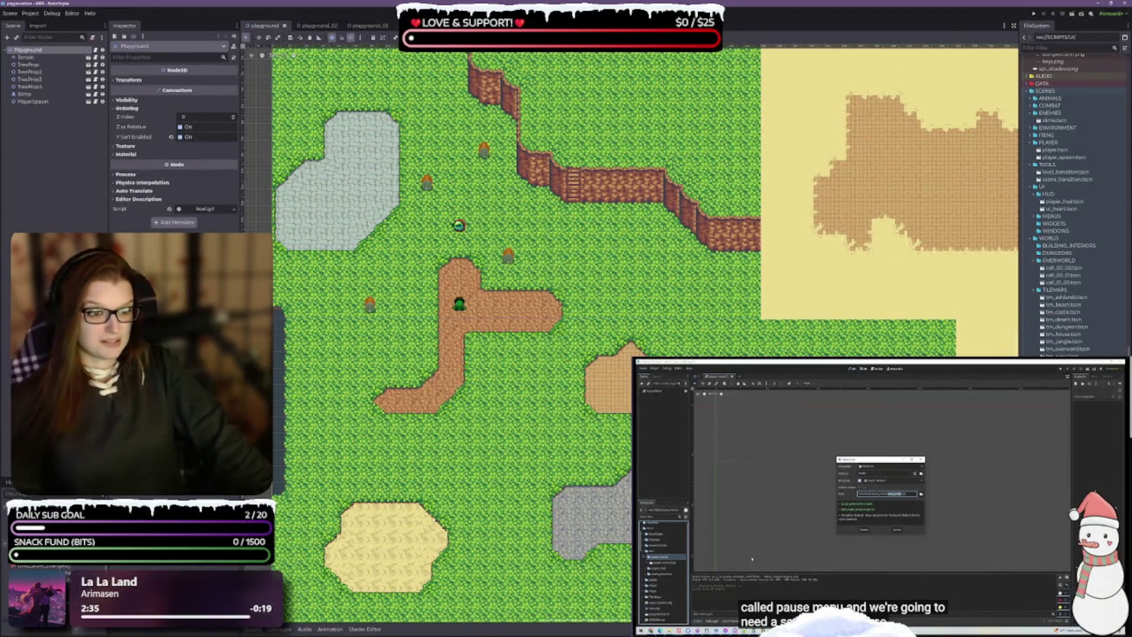
scroll(644, 333, up, 3)
scroll(628, 345, down, 2)
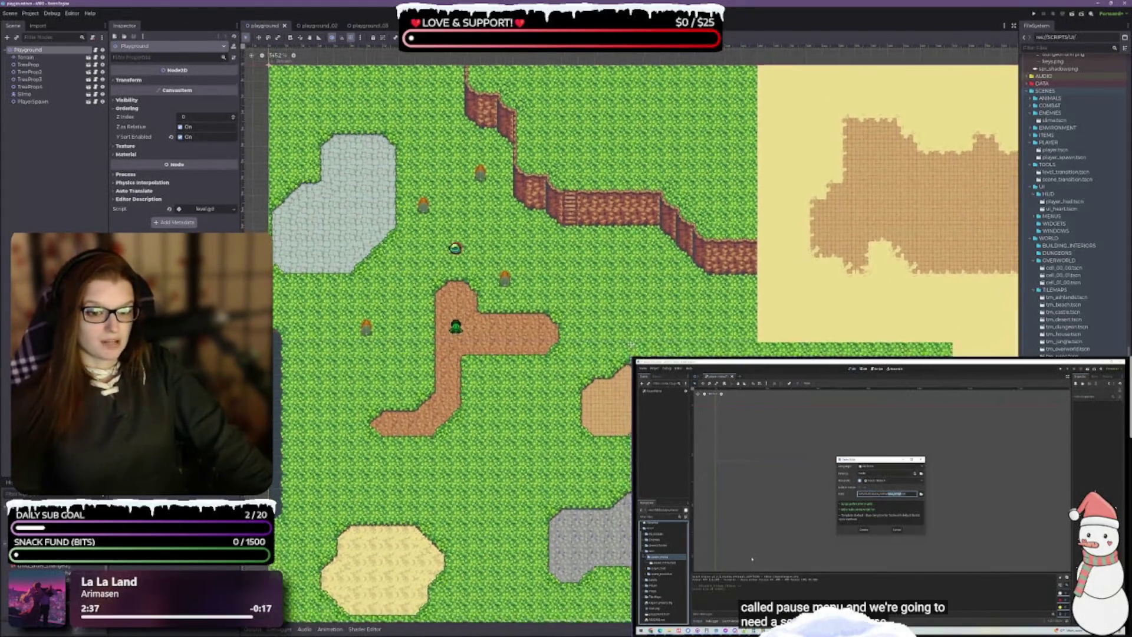
scroll(589, 337, up, 2)
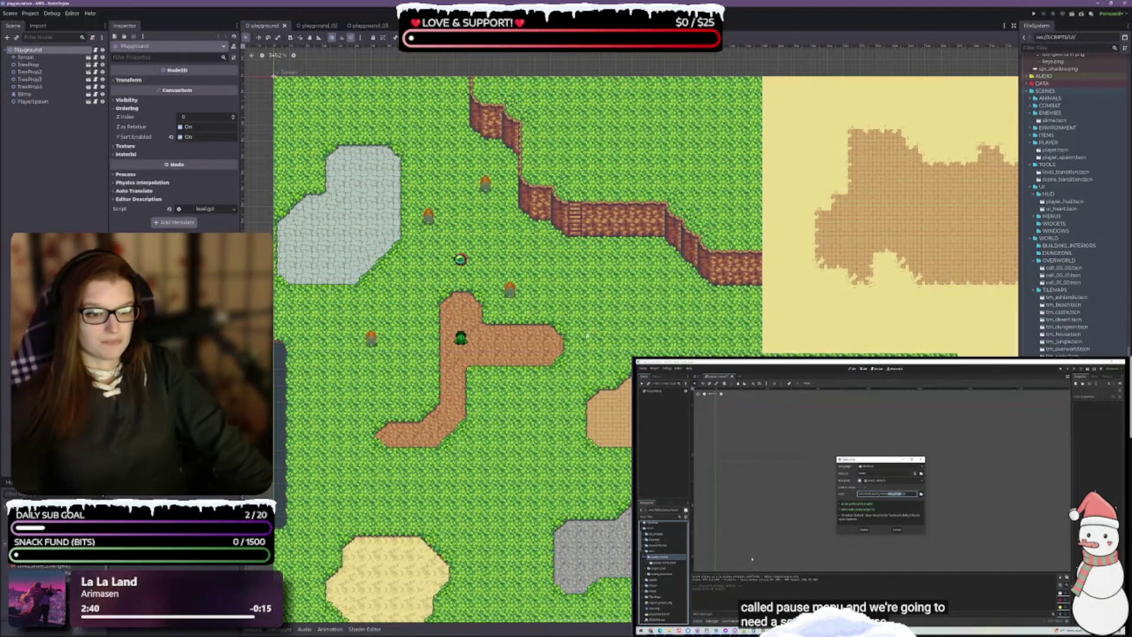